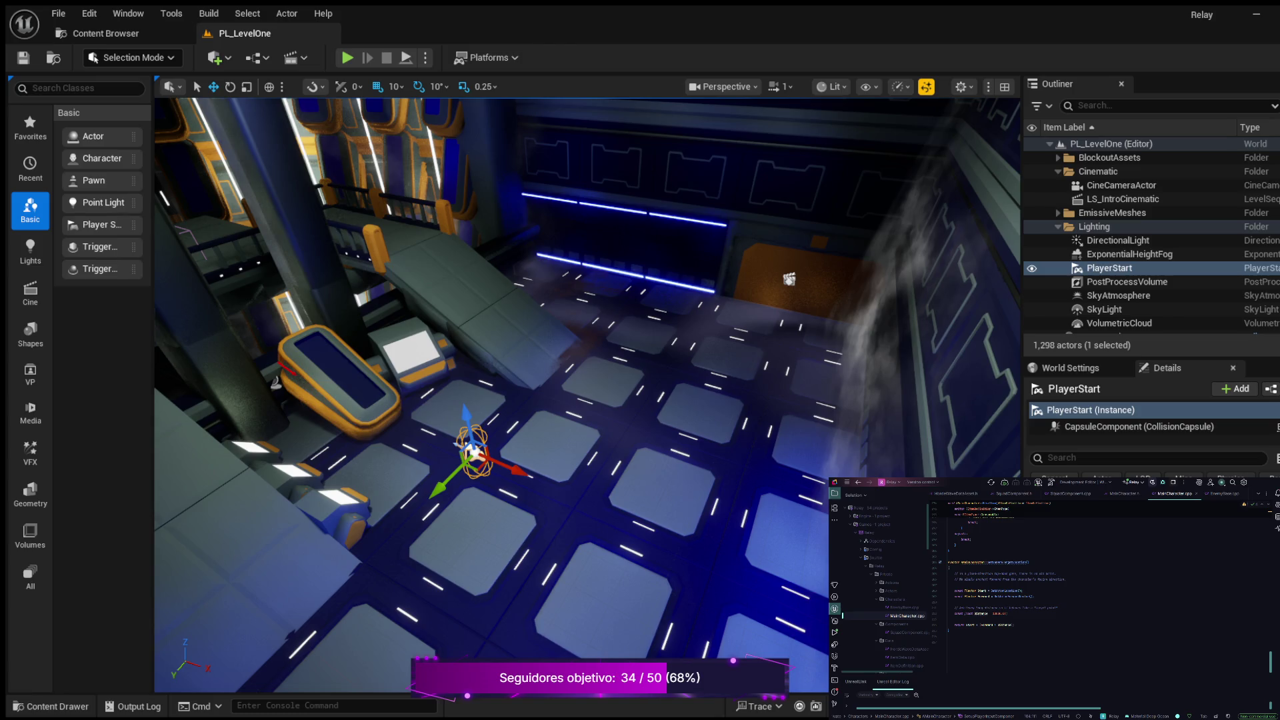
Select and frame the floor plane Plane5, then fly up toward the back wall.
left_click(470, 467)
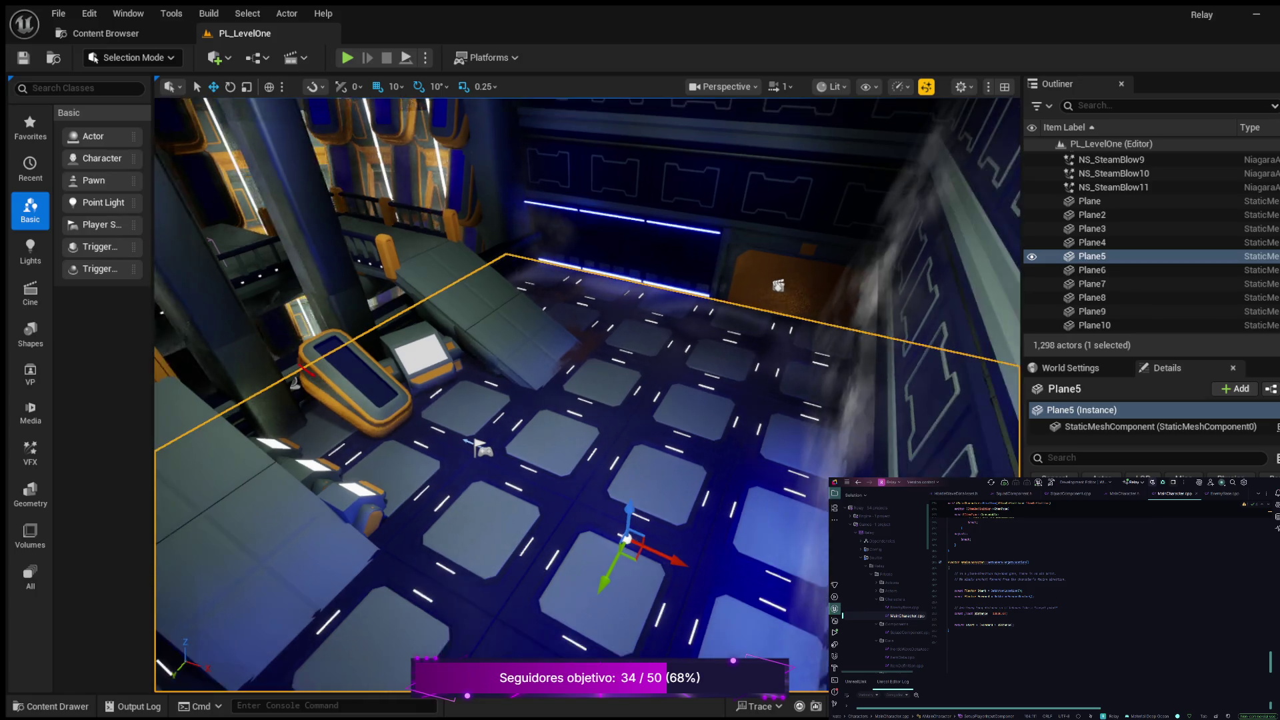
key("f")
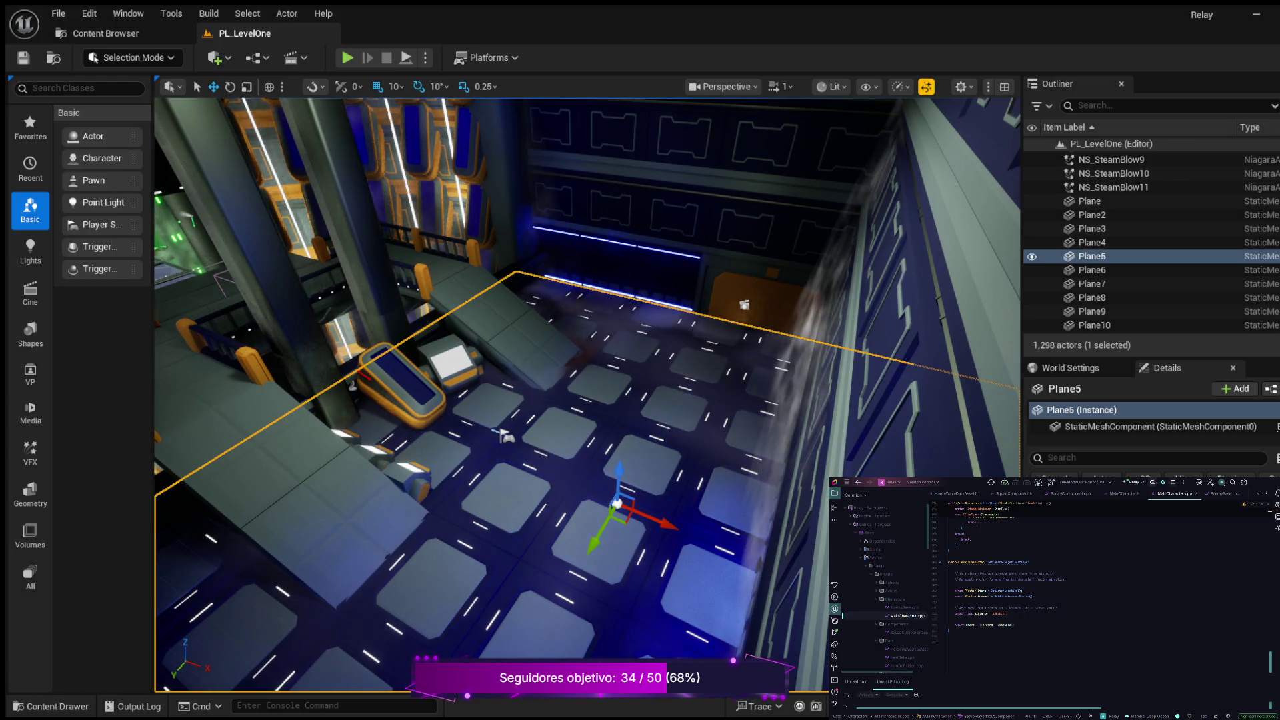
mouse_move(586, 400)
left_mouse_down()
mouse_move(587, 306)
mouse_move(480, 326)
mouse_move(476, 303)
mouse_move(507, 313)
mouse_move(487, 327)
mouse_move(486, 298)
mouse_move(540, 276)
left_mouse_up()
Select the wall pieces BP_Walls6, BP_Walls2 and BP_Walls, framing BP_Walls2.
left_click(666, 213)
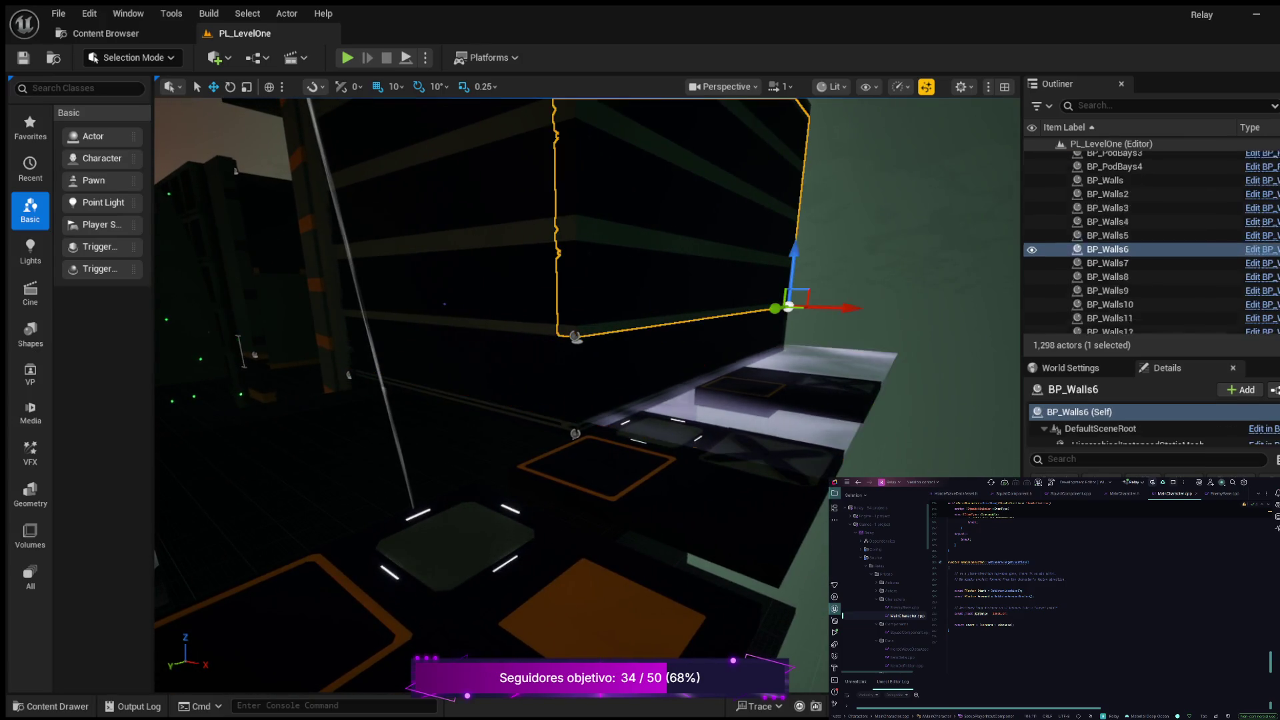
left_click(666, 347)
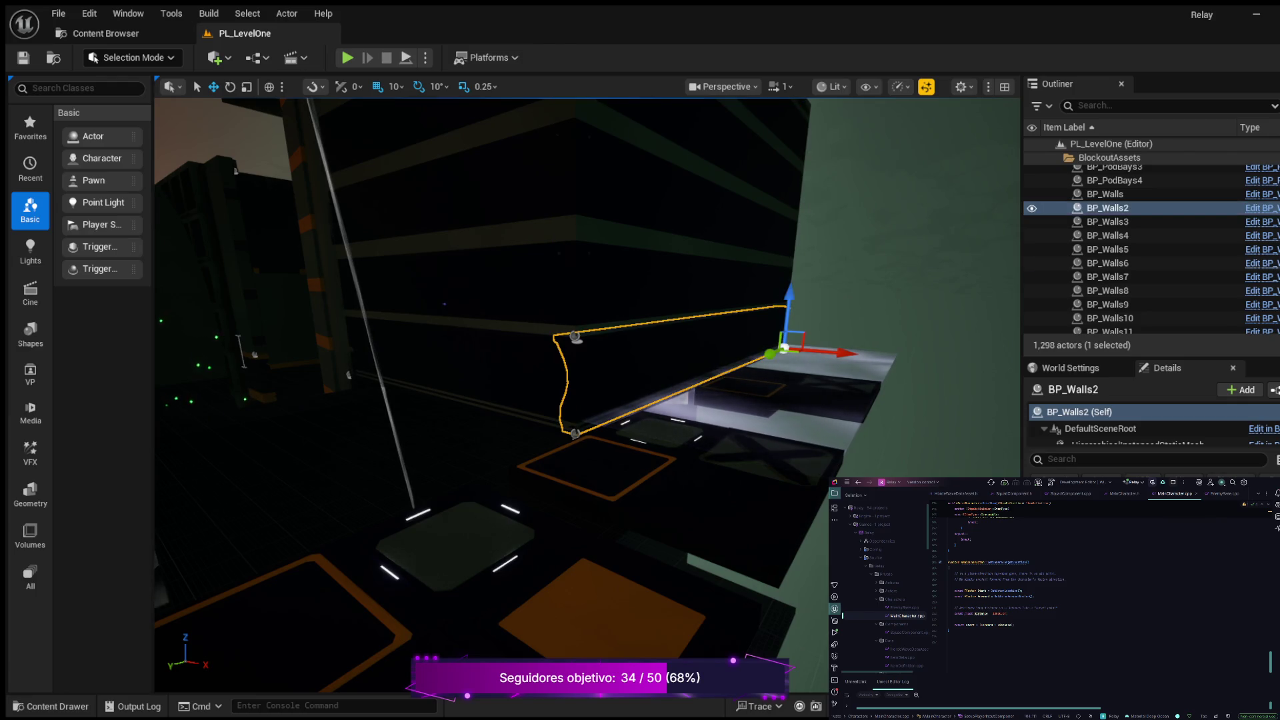
key("f")
left_click(466, 333)
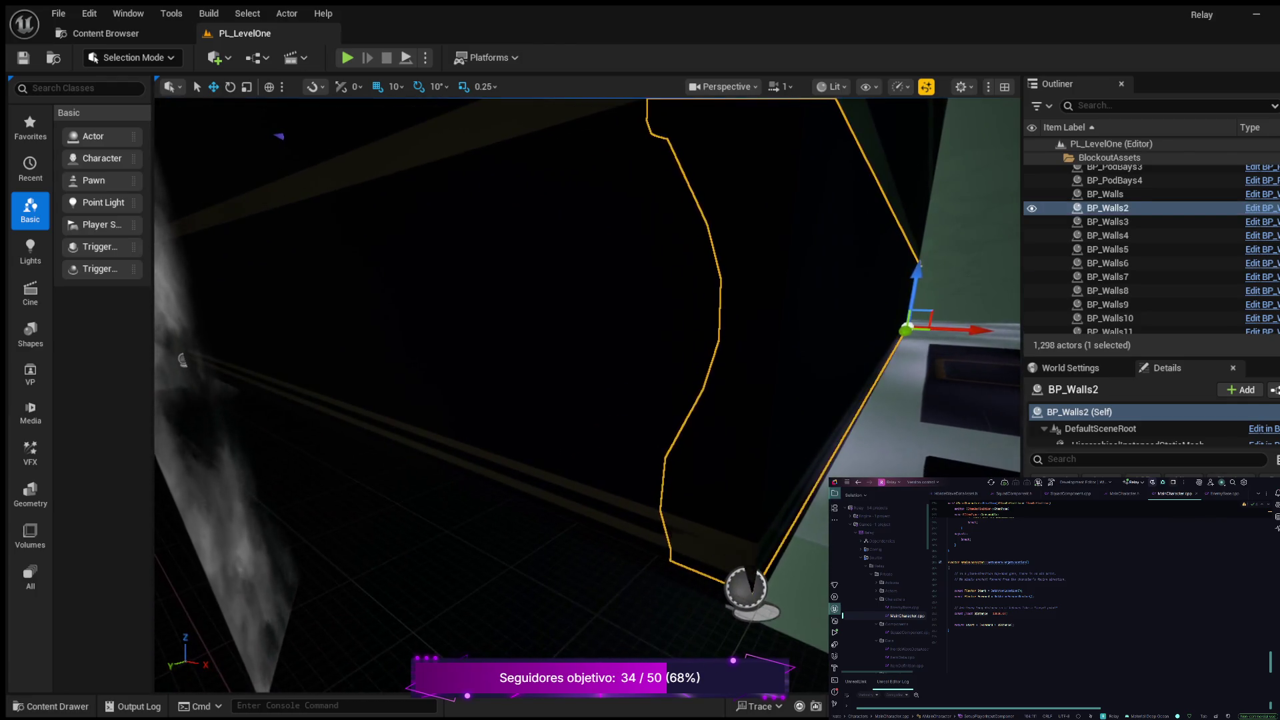
Frame Plane5 again, then select and frame the platform BP_Platform.
left_click(466, 626)
key("f")
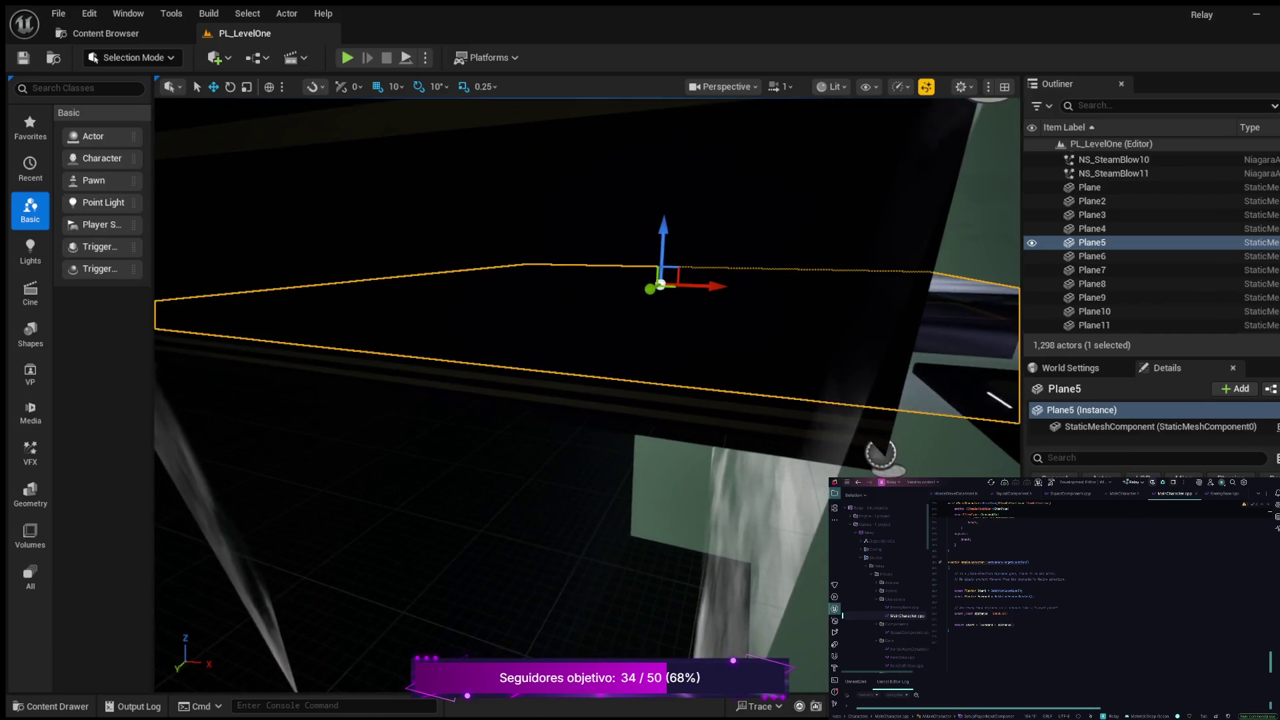
left_click(538, 415)
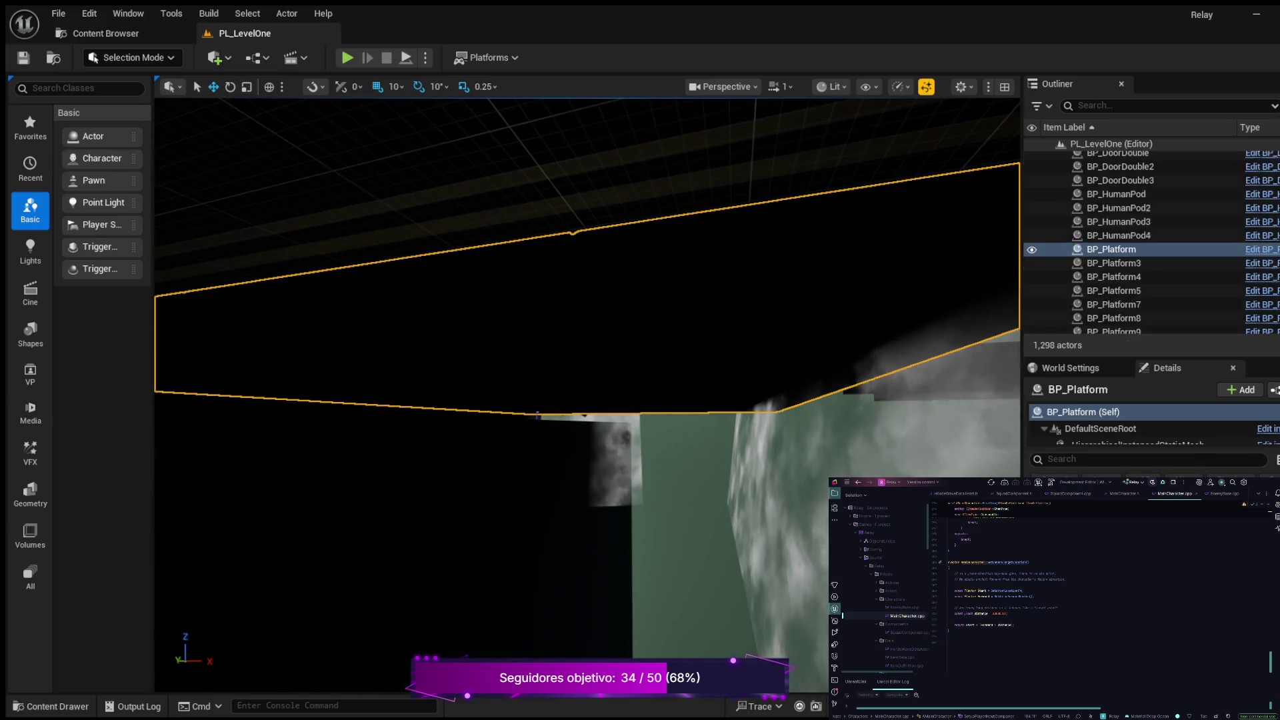
key("f")
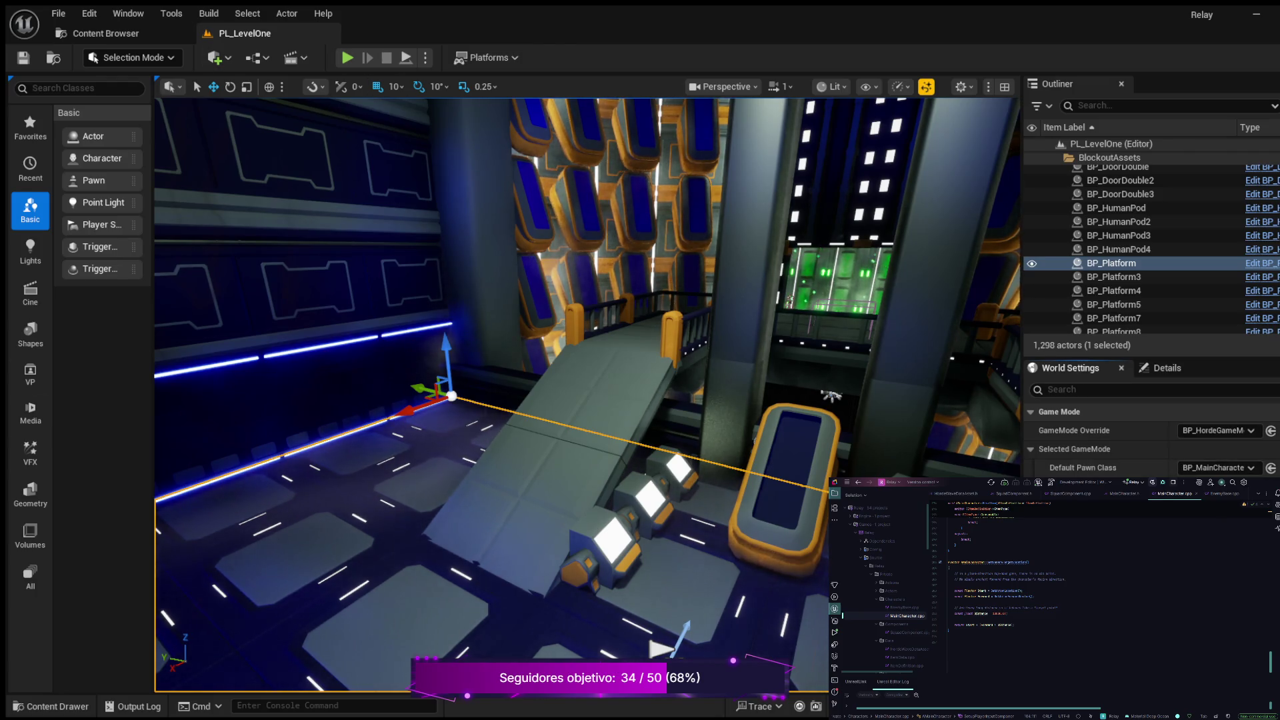
key("ctrl+space")
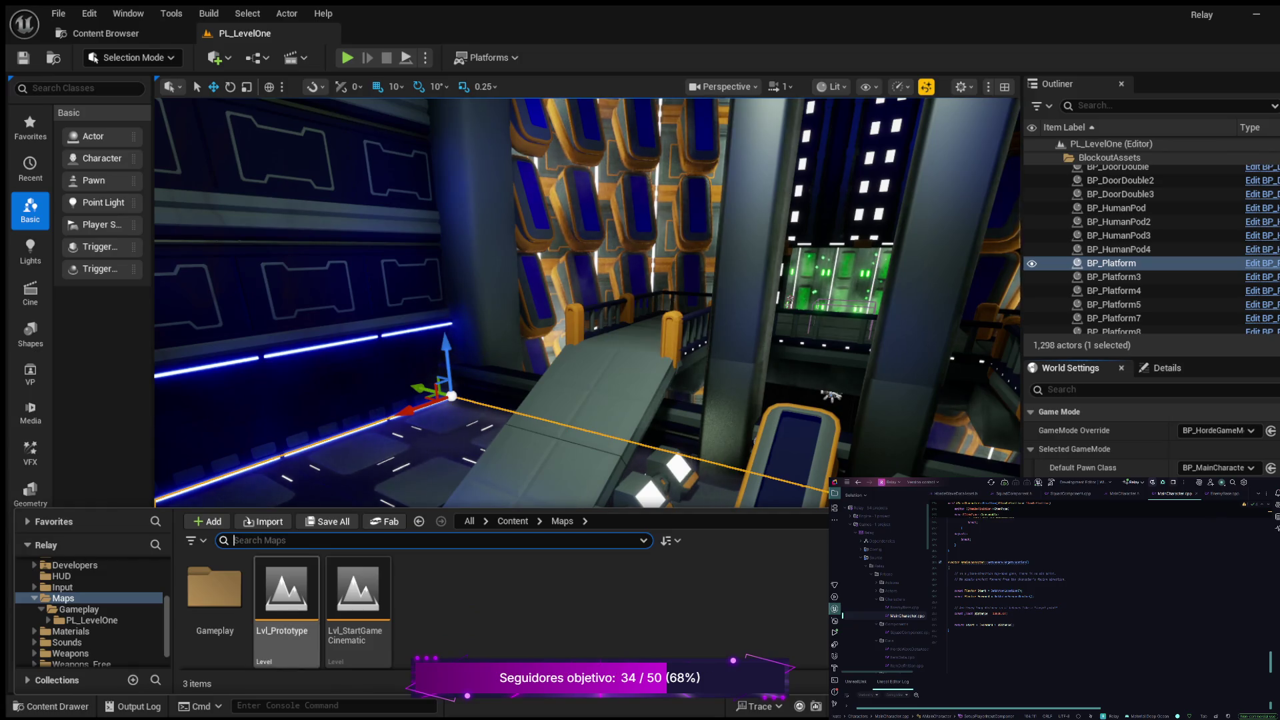
Open the Lvl_Prototype level from the Maps folder and hide the Content Drawer.
left_click(287, 590)
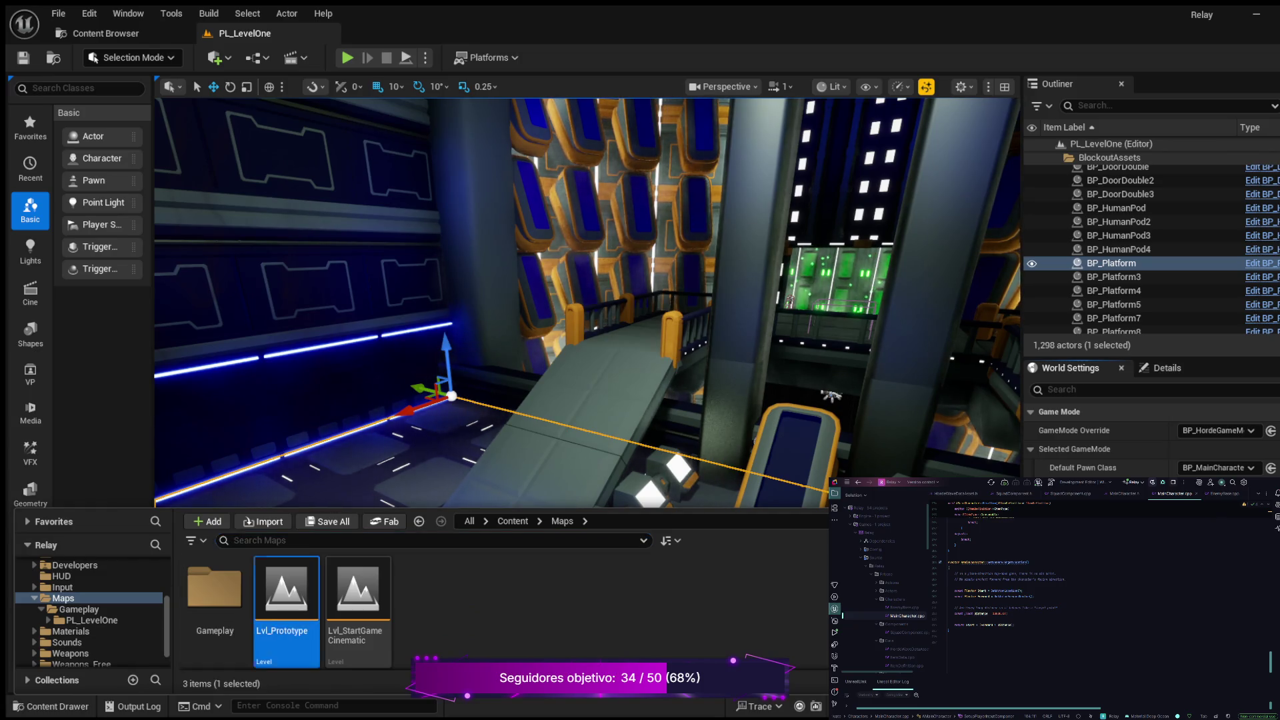
double_click(287, 590)
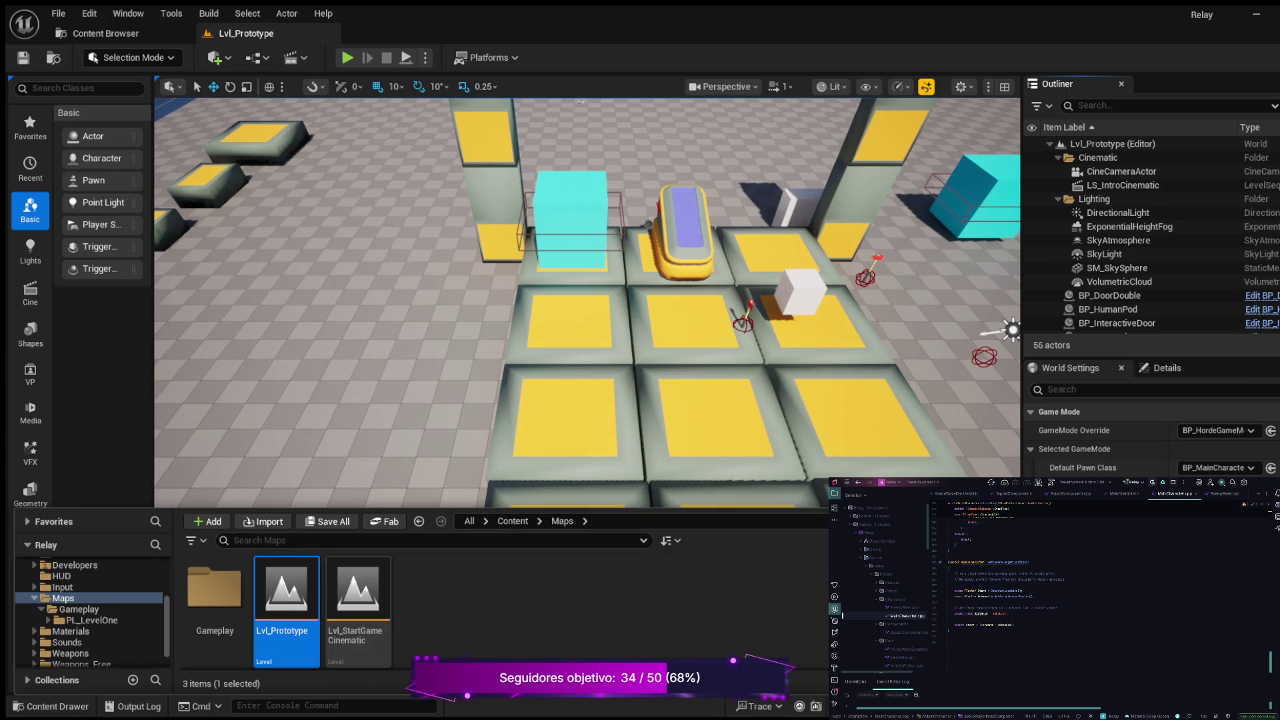
key("ctrl+space")
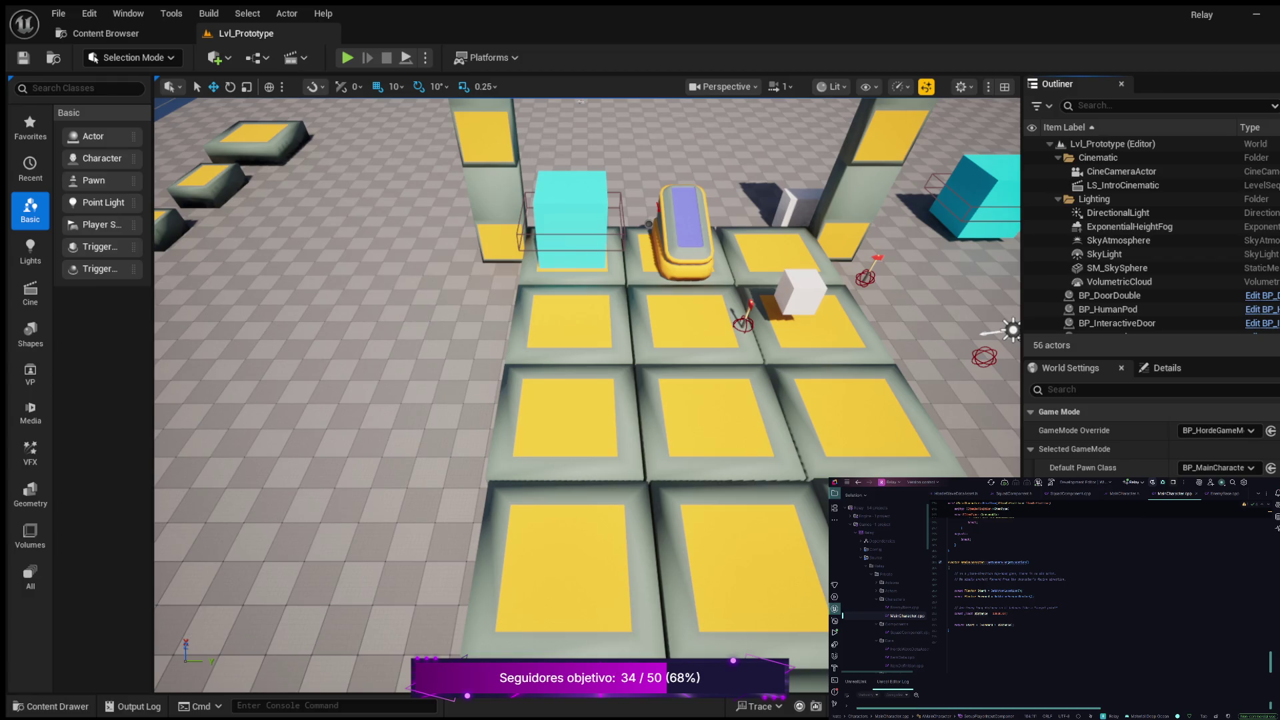
scroll(587, 395, "down", 2)
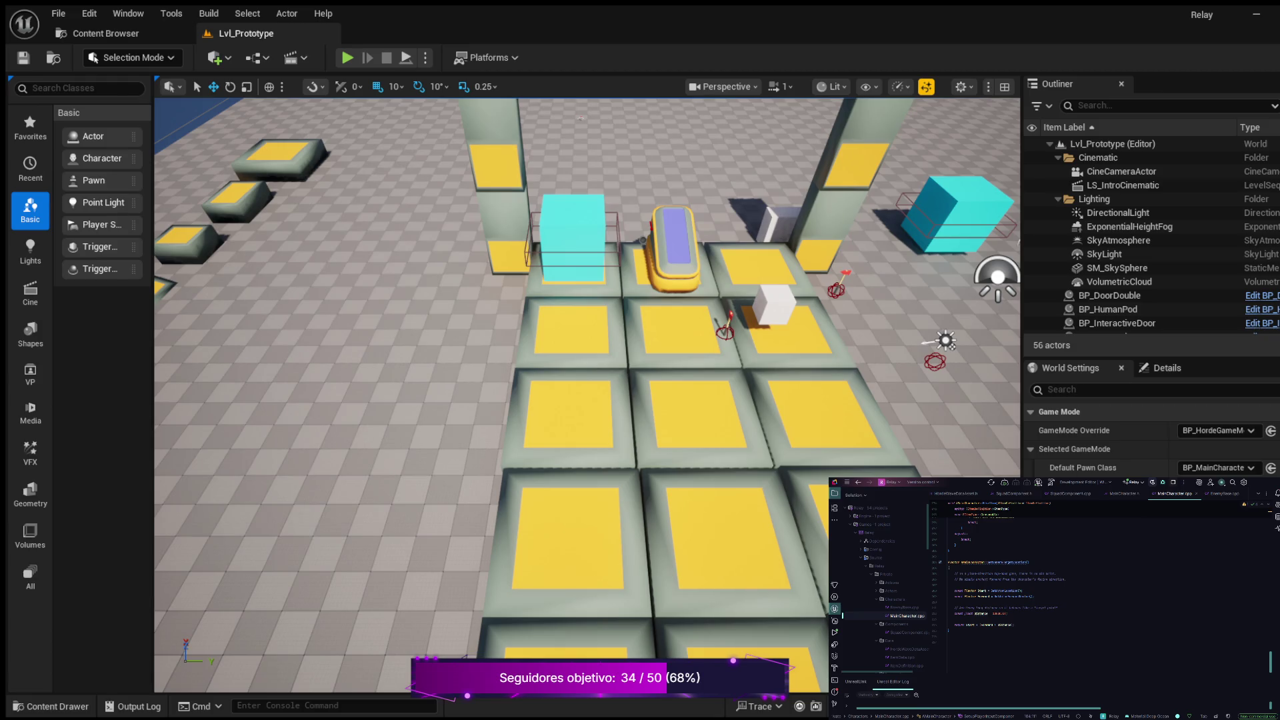
scroll(587, 393, "down", 3)
Orbit and zoom the viewport to see the Lvl_Prototype platforms at an angle.
left_click_drag(587, 394, 693, 373)
left_click_drag(688, 485, 721, 485)
scroll(1151, 440, "down", 5)
scroll(1151, 433, "down", 10)
scroll(1151, 434, "down", 10)
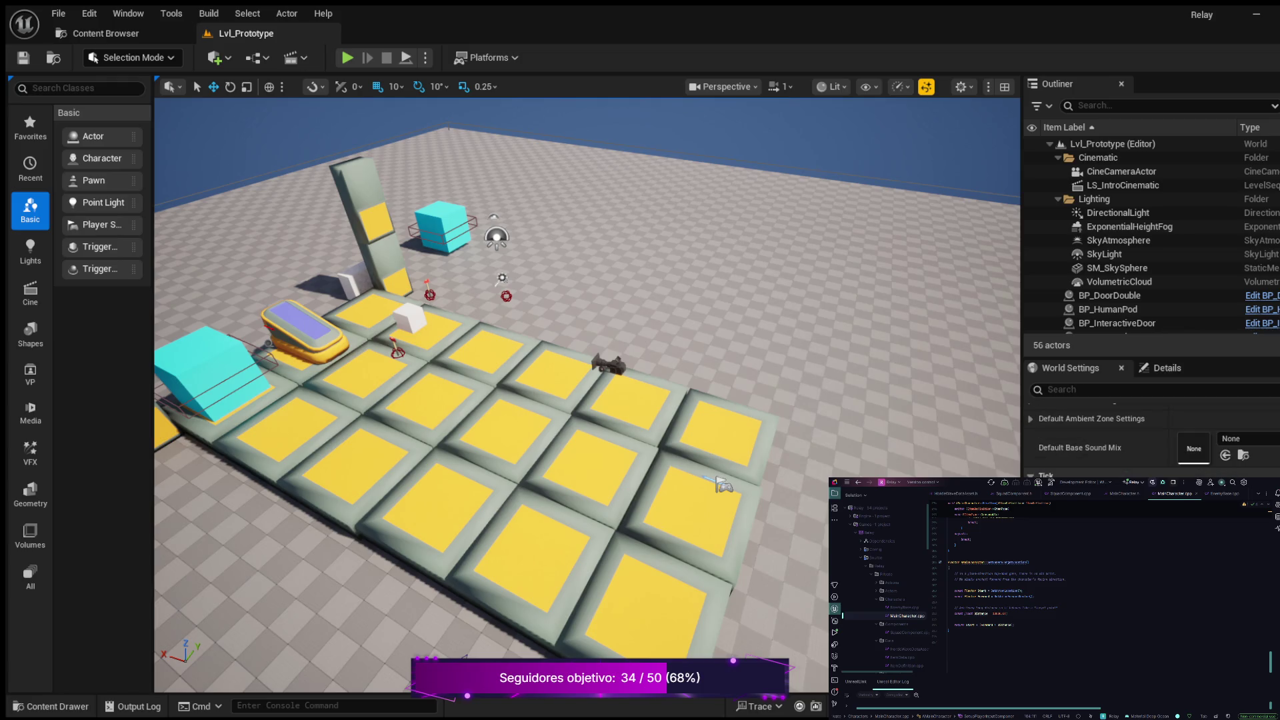
scroll(1151, 433, "down", 10)
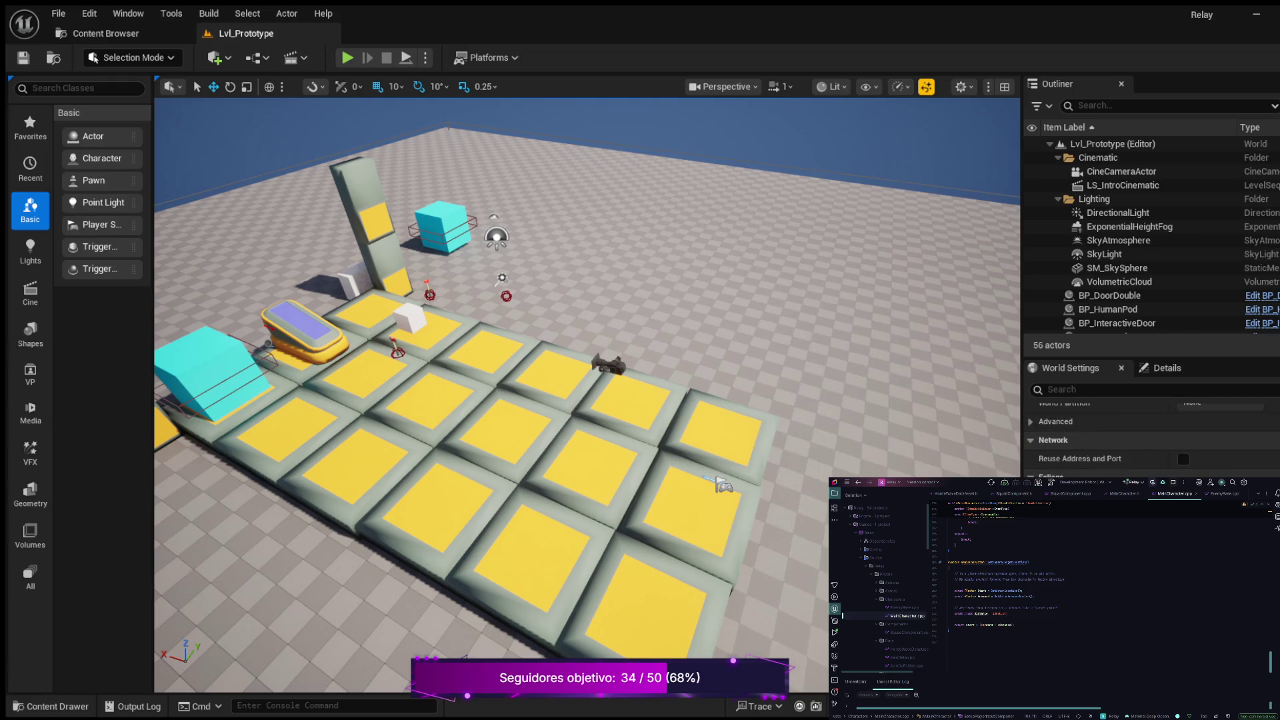
scroll(1151, 433, "down", 8)
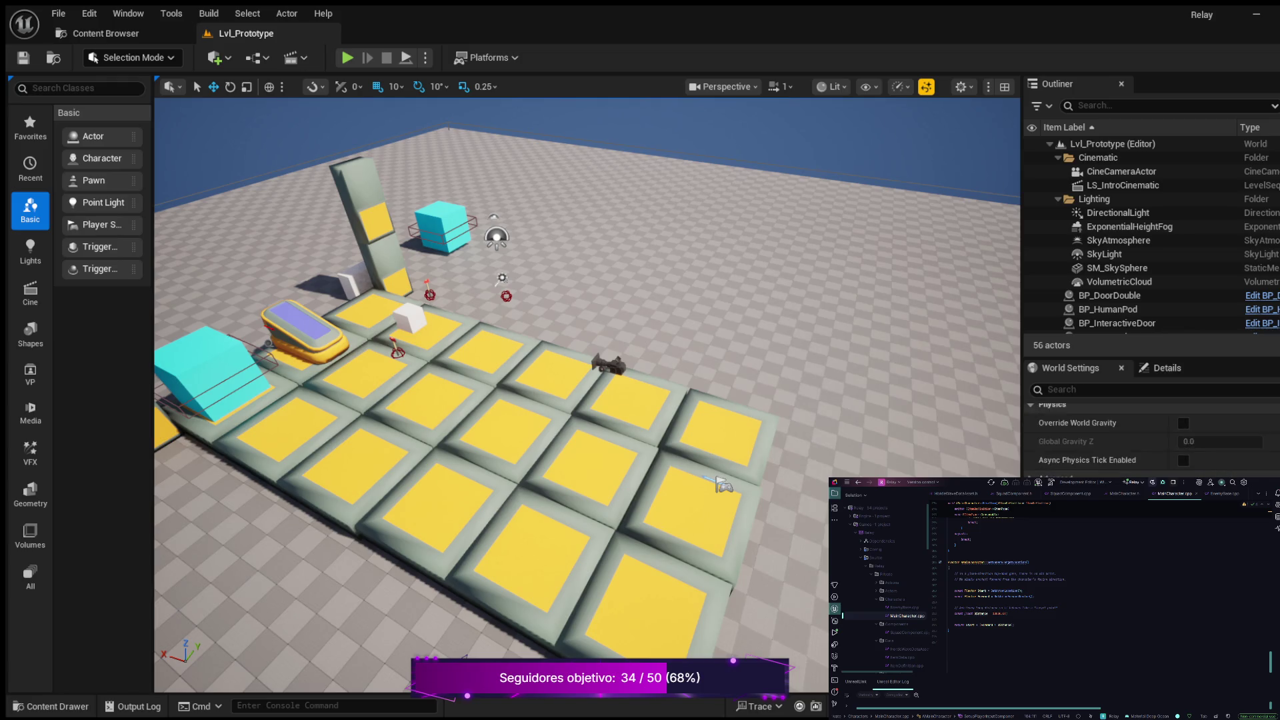
Select the PlayerStart actor and scroll through its settings.
left_click(720, 484)
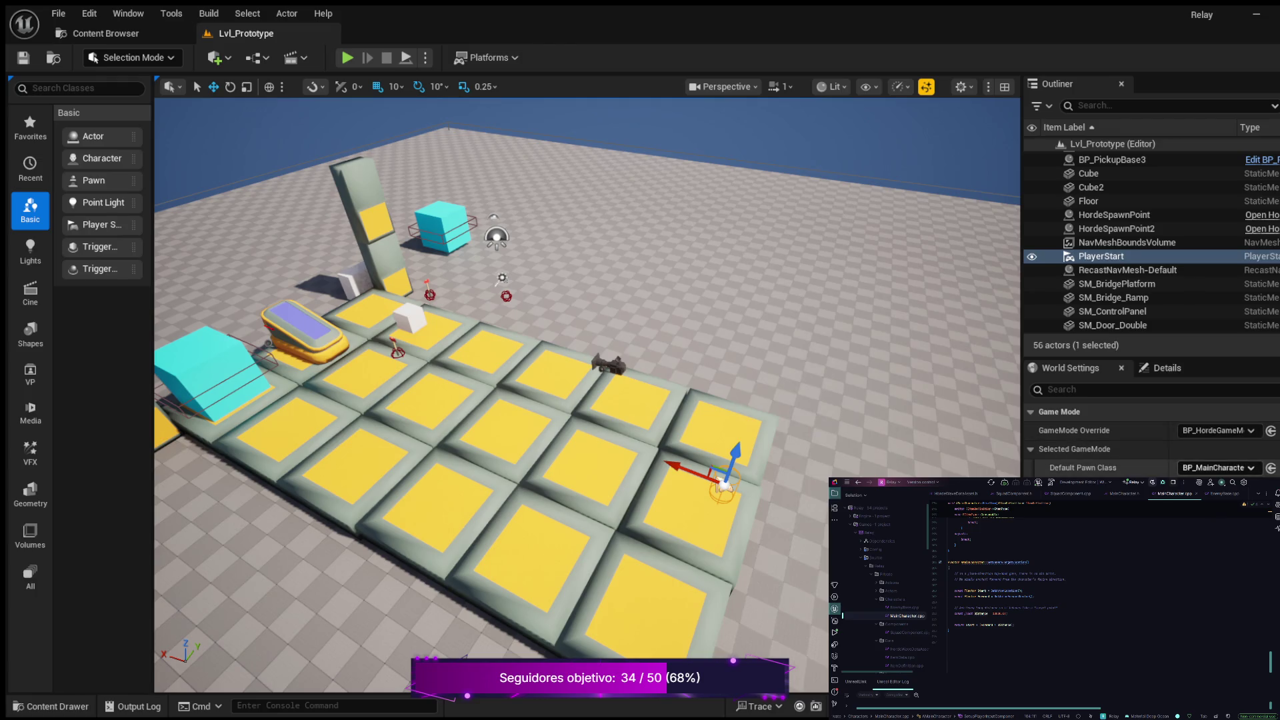
scroll(1151, 433, "up", 5)
scroll(1151, 433, "up", 6)
scroll(1152, 433, "down", 2)
scroll(1151, 433, "down", 5)
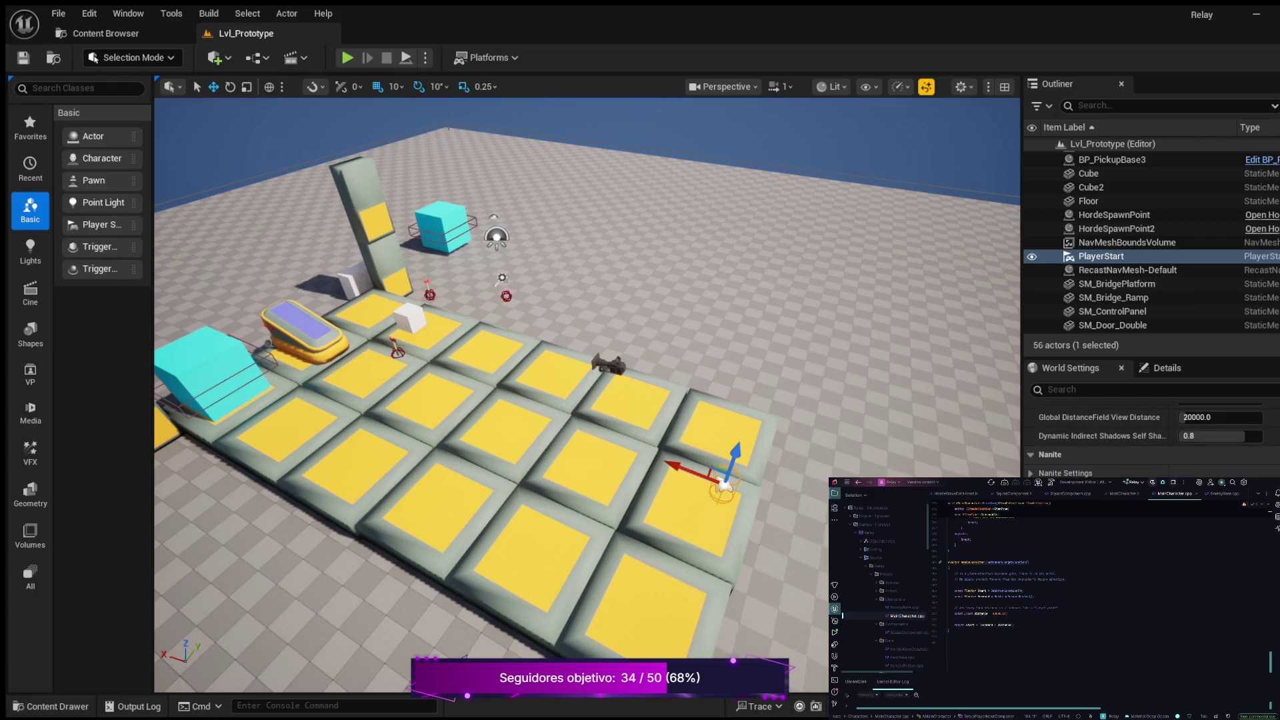
scroll(1151, 433, "down", 3)
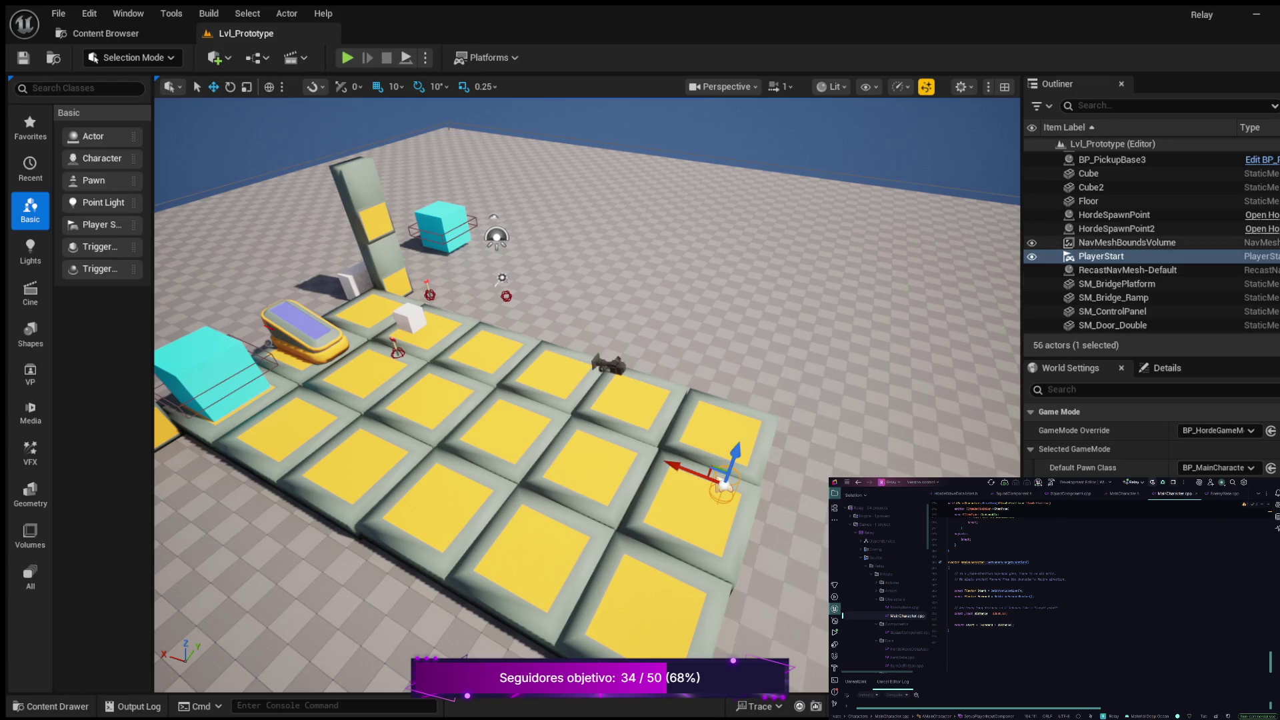
scroll(1133, 233, "up", 5)
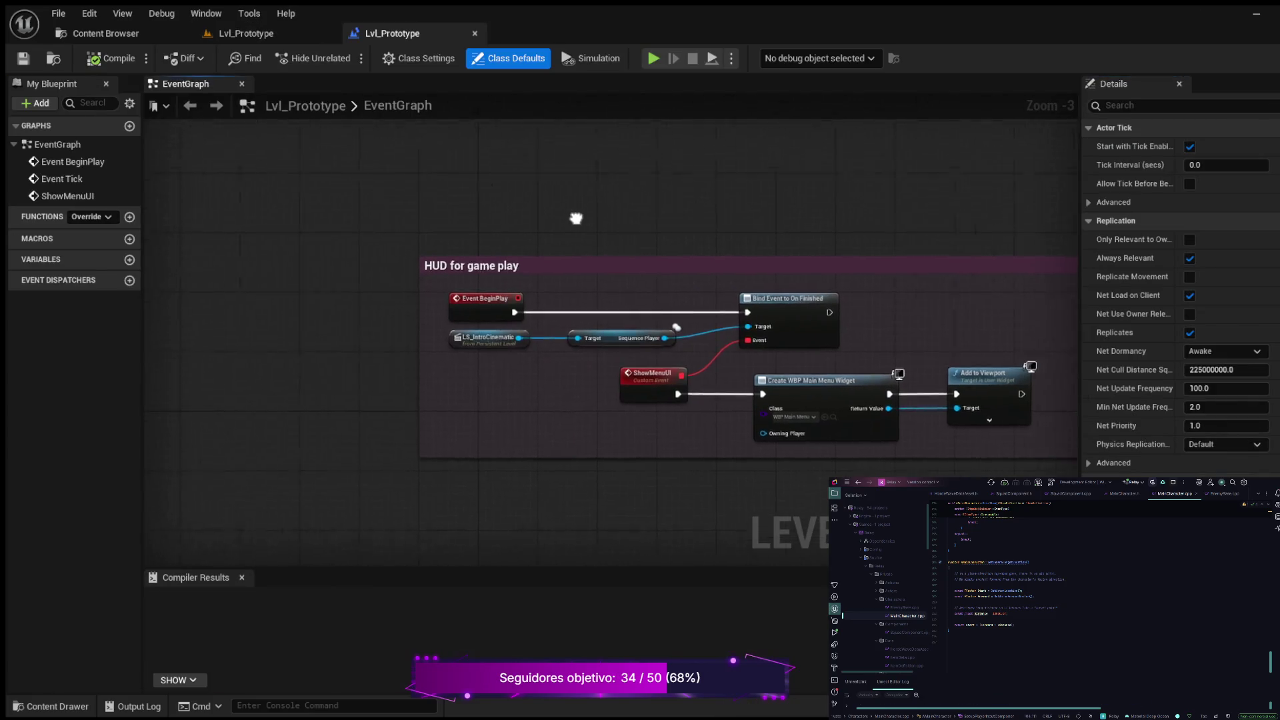
Zoom out and pan the HUD for game play graph, then close the level blueprint.
scroll(692, 380, "down", 2)
left_click_drag(443, 277, 492, 211)
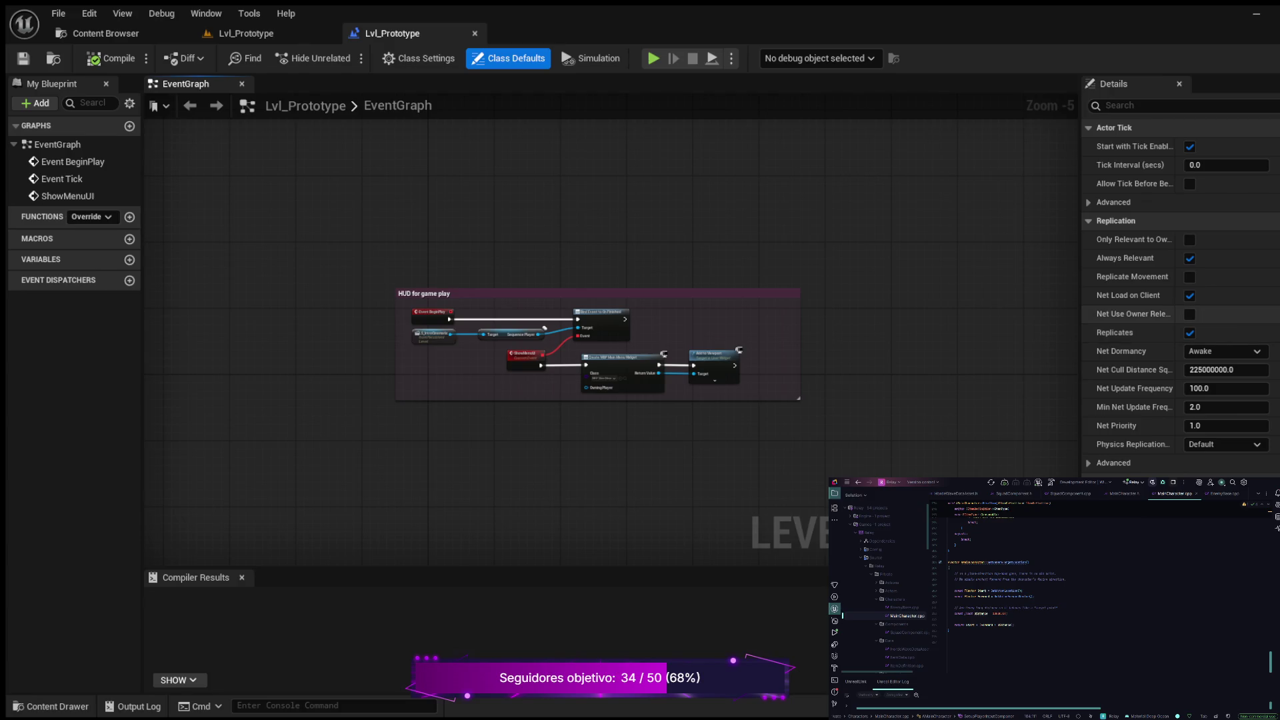
scroll(1133, 320, "down", 10)
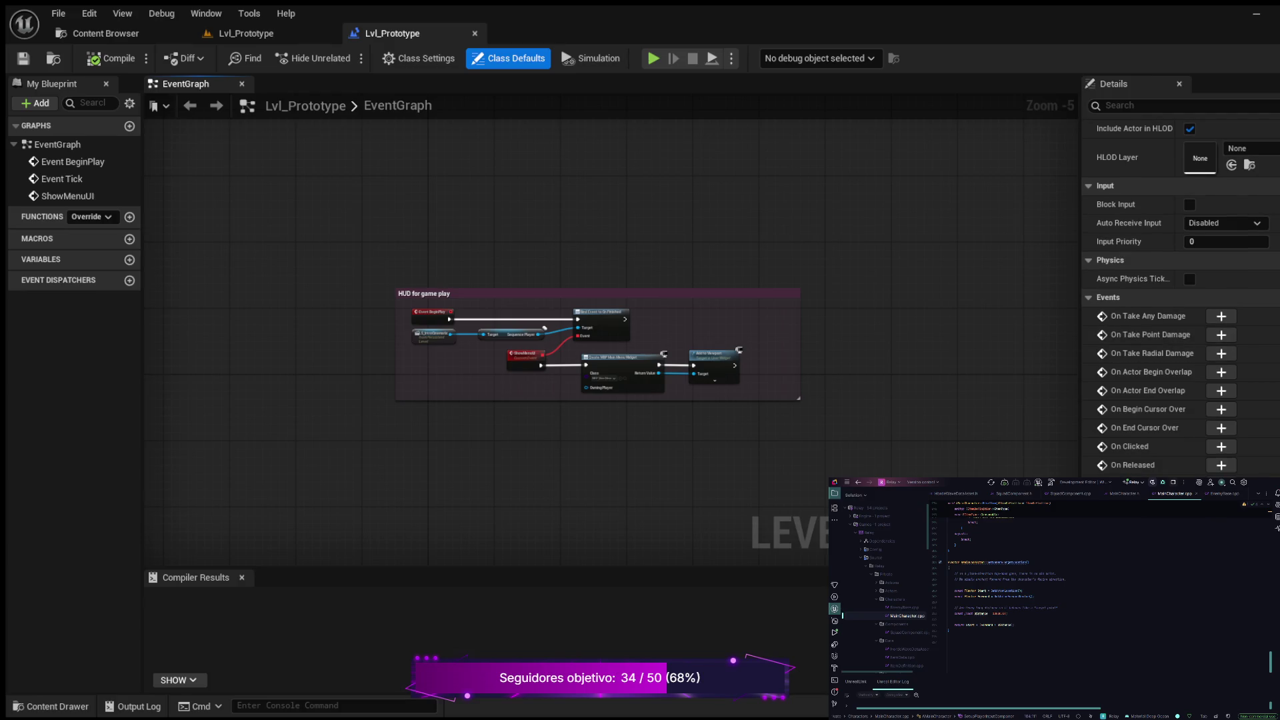
left_click(475, 33)
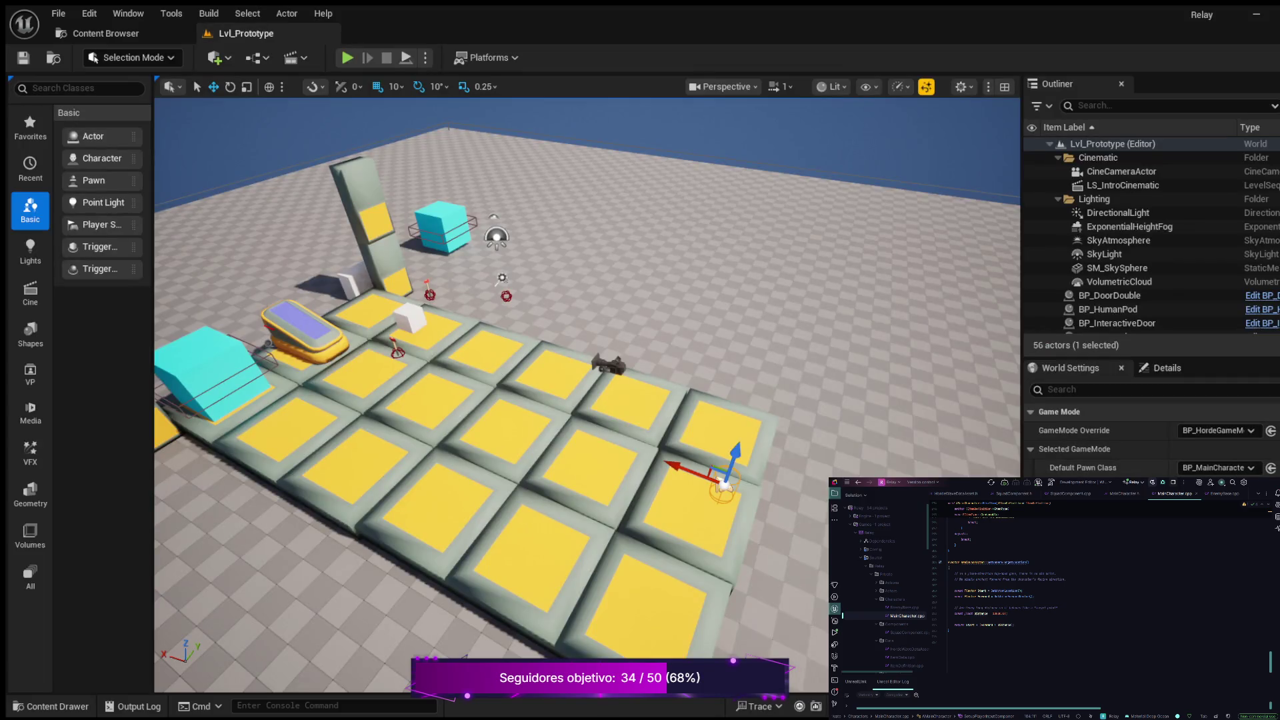
Browse the Content Drawer to Maps/Gameplay/PL_LevelOne and select the PL_LevelOne level.
left_click(50, 706)
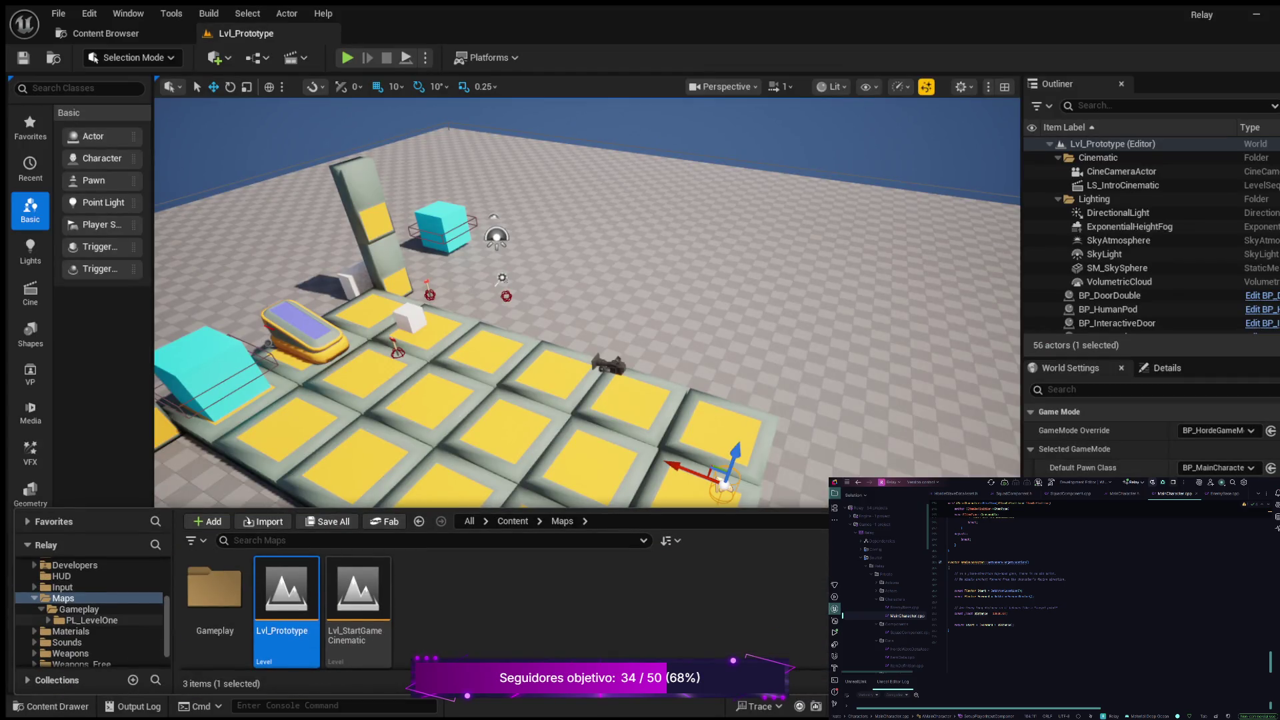
left_click(92, 620)
left_click(287, 600)
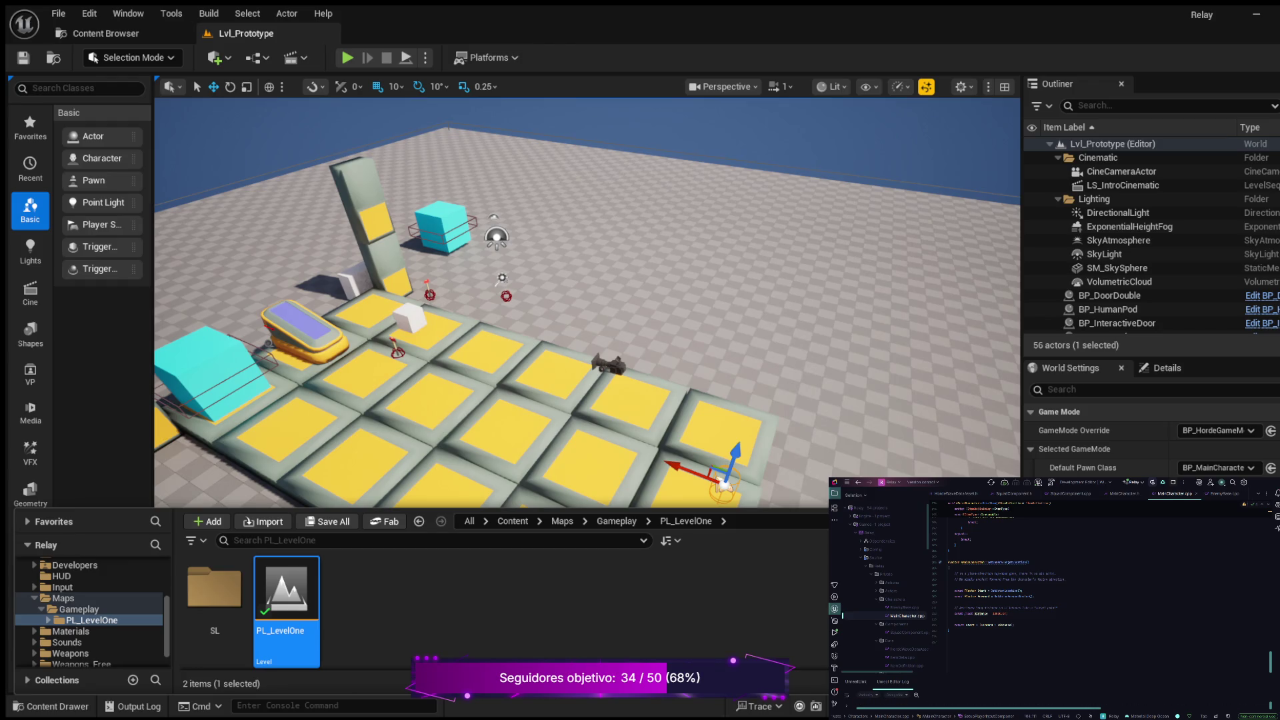
Open the PL_LevelOne level and hide the Content Drawer with Ctrl+Space.
double_click(286, 600)
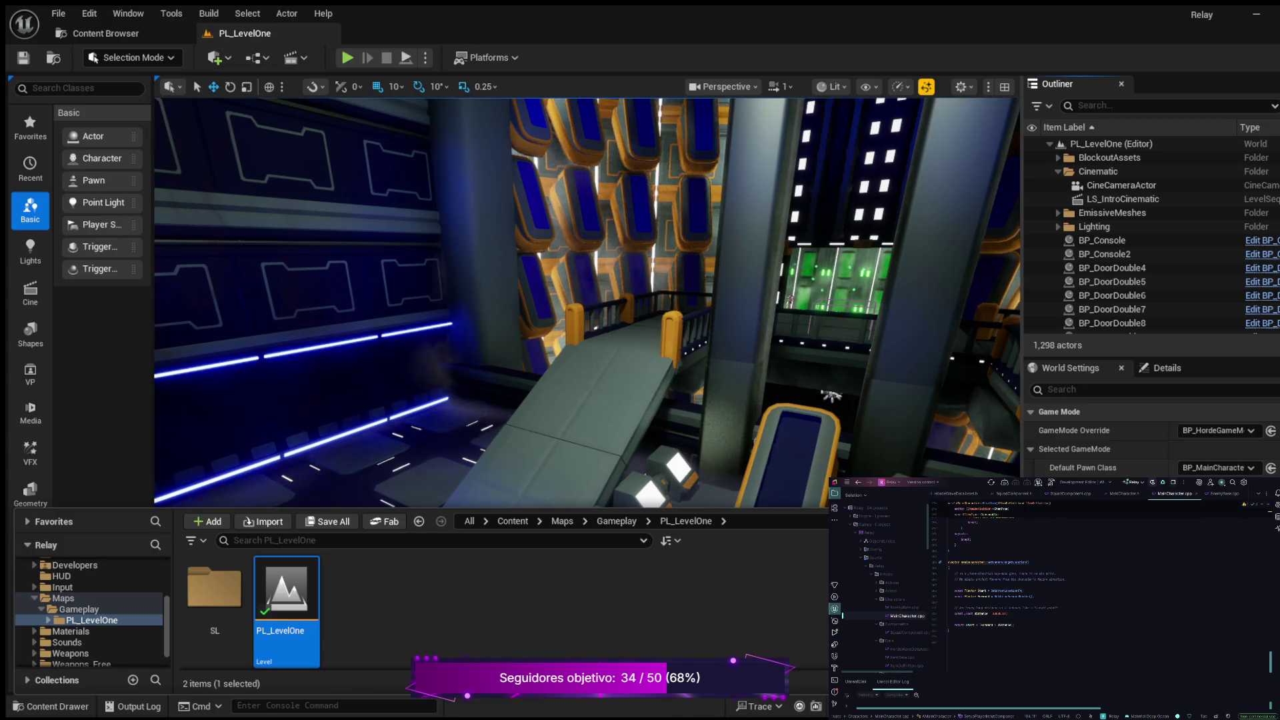
key("ctrl+space")
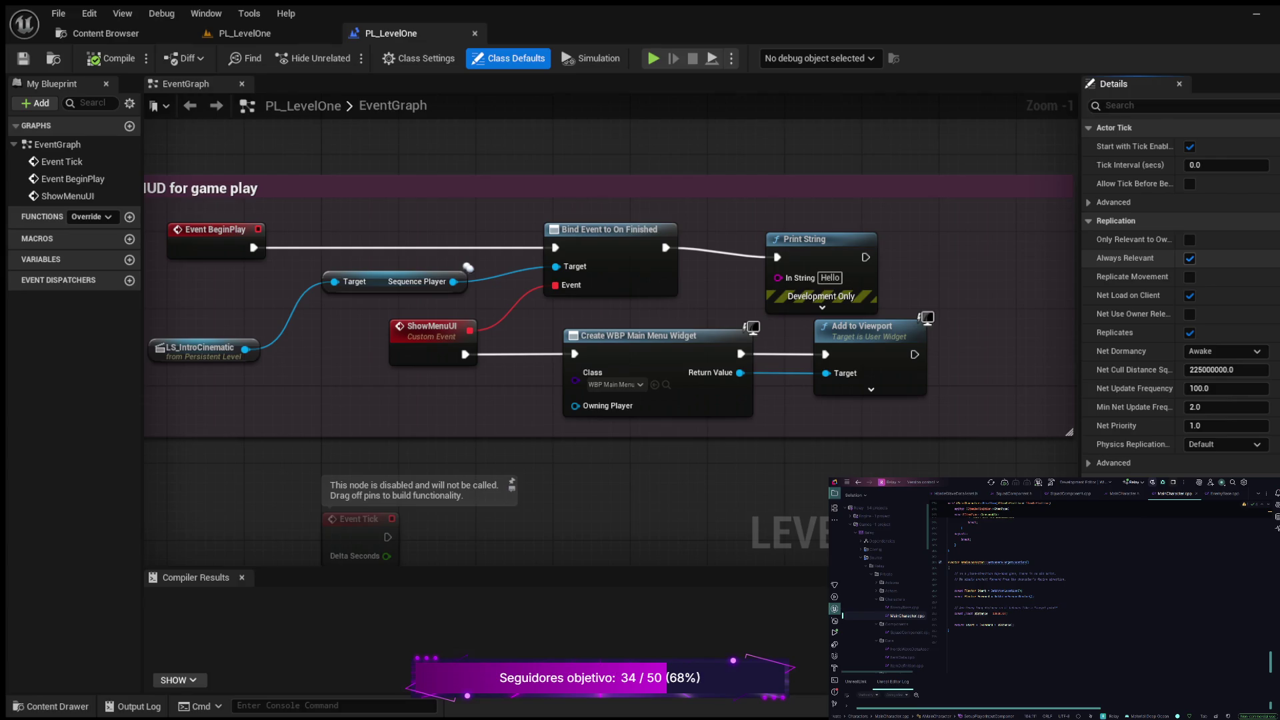
Nudge Print String up, check Class Defaults' Actor Tick advanced settings, and return to PL_LevelOne.
left_click_drag(799, 239, 799, 219)
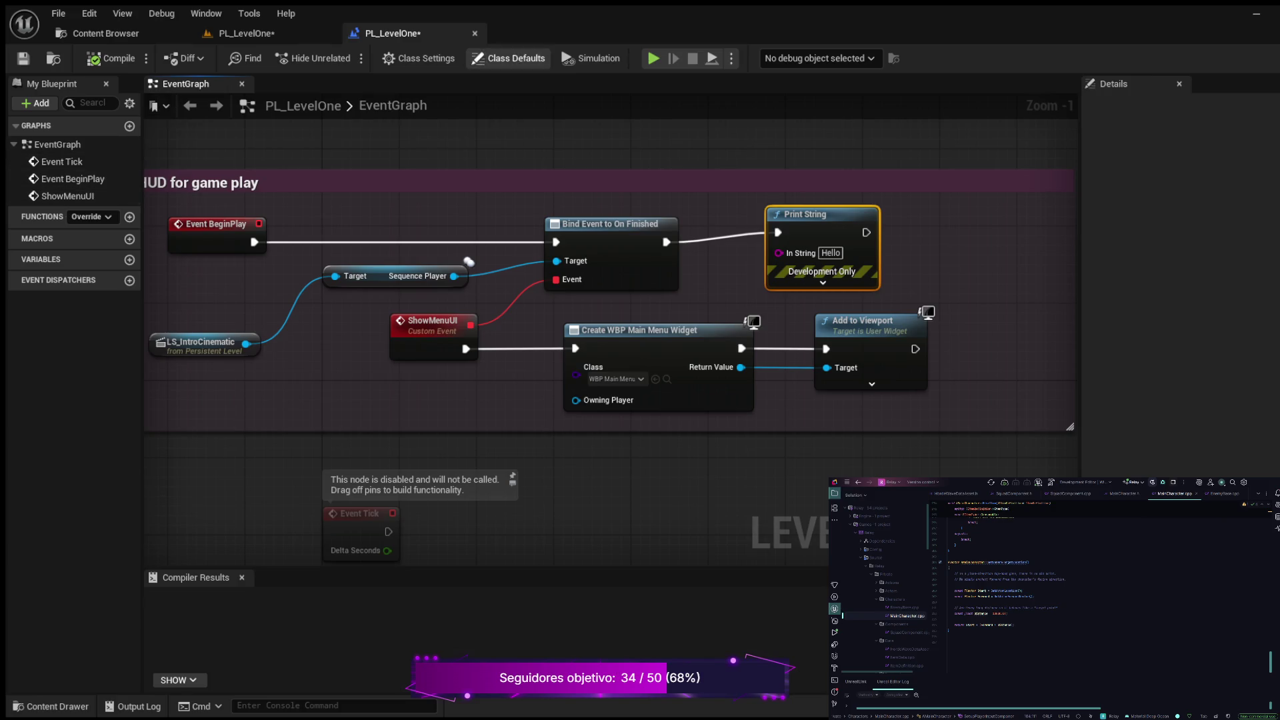
left_click(510, 58)
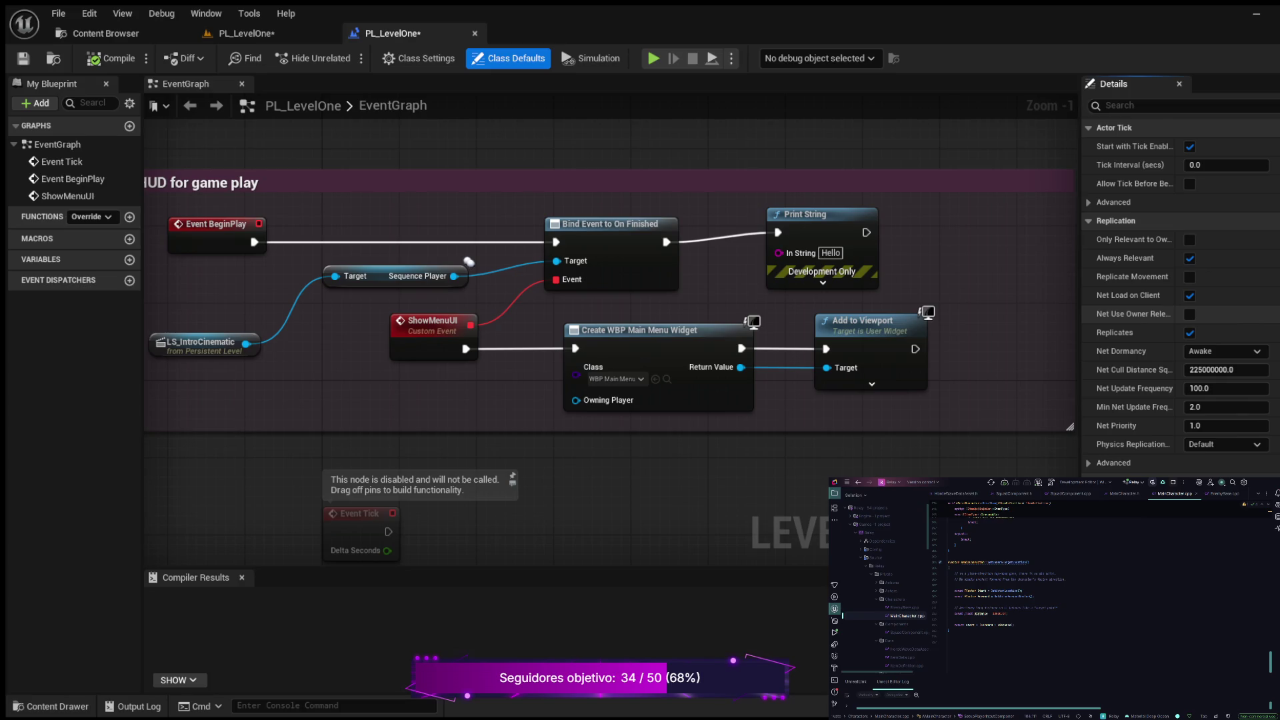
scroll(1133, 313, "down", 10)
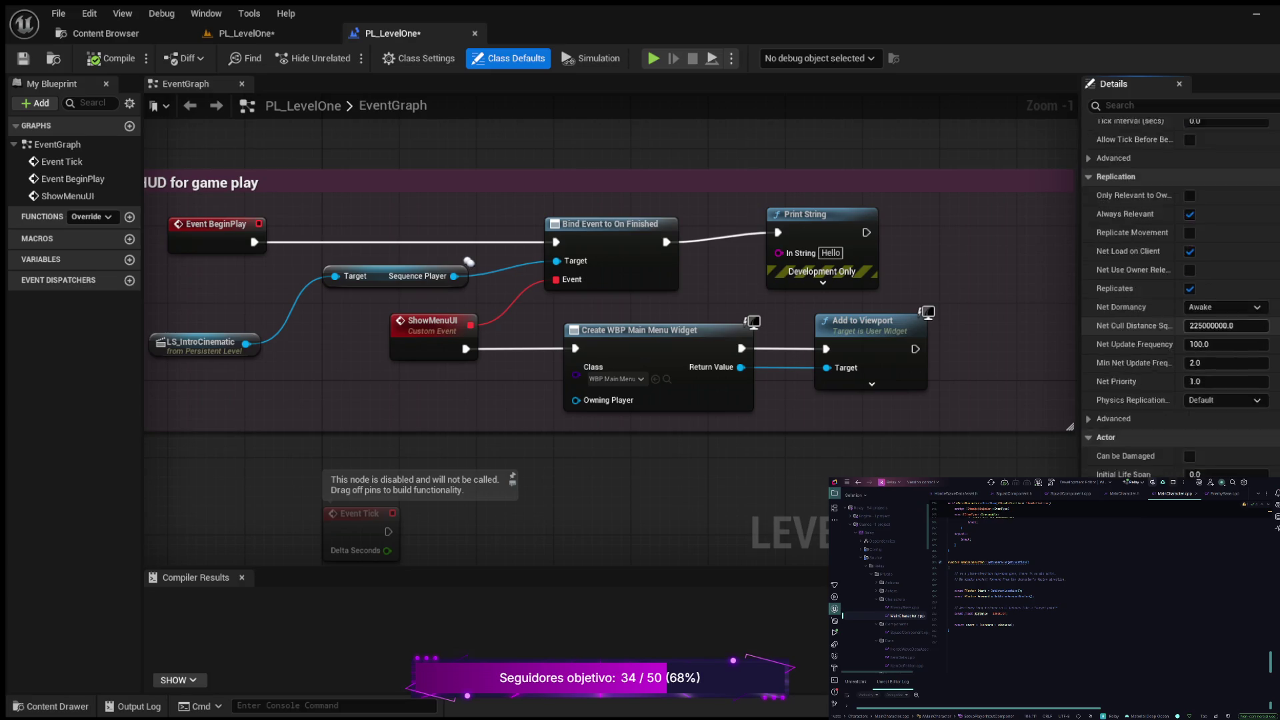
scroll(1133, 390, "up", 8)
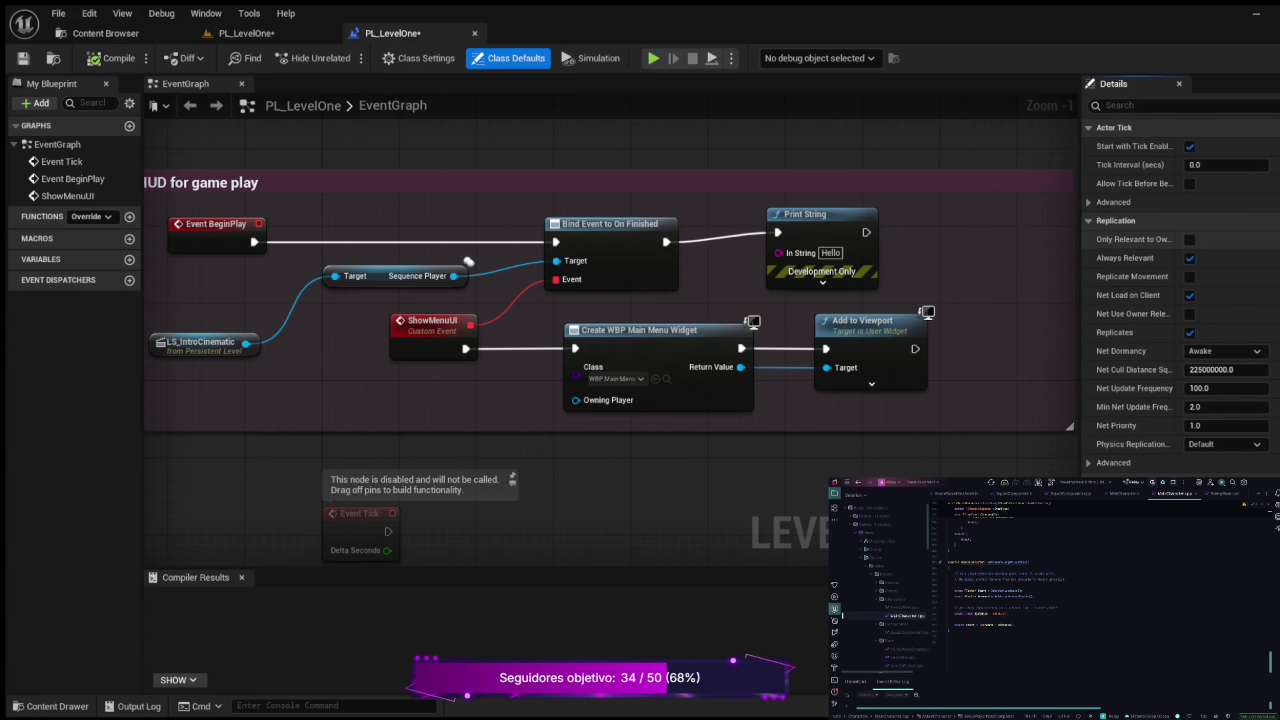
left_click(1113, 202)
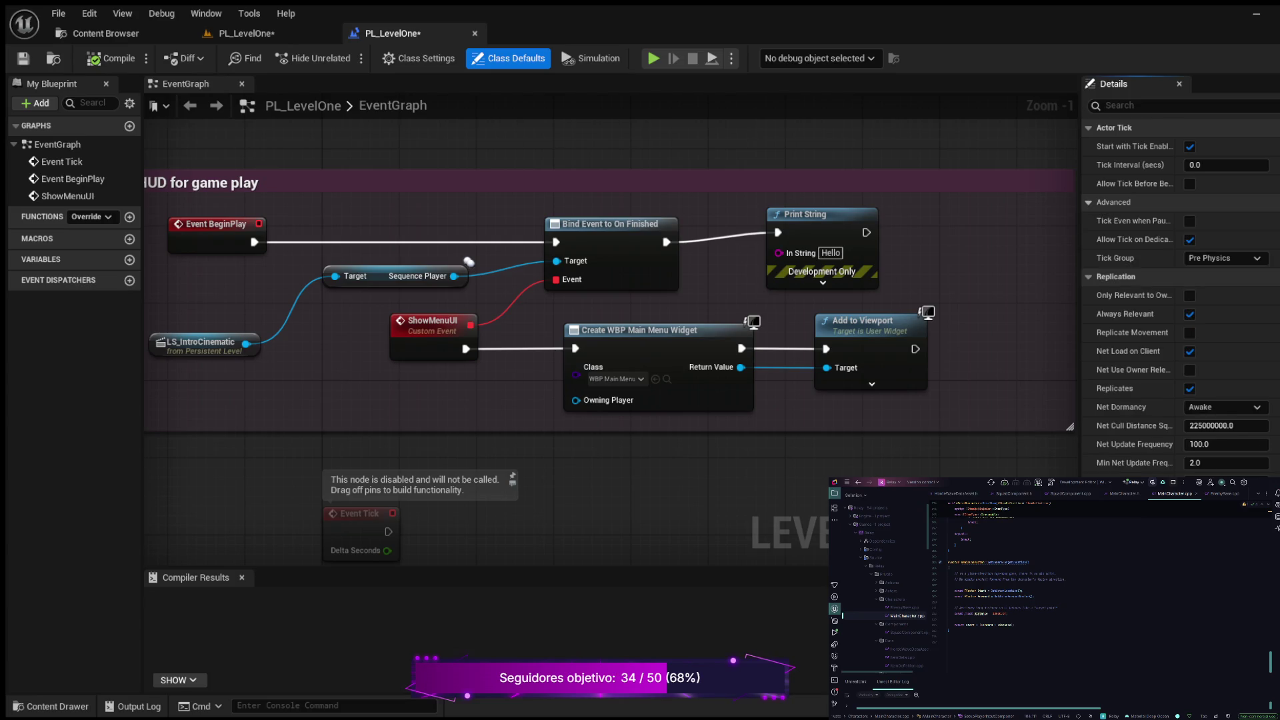
left_click(245, 34)
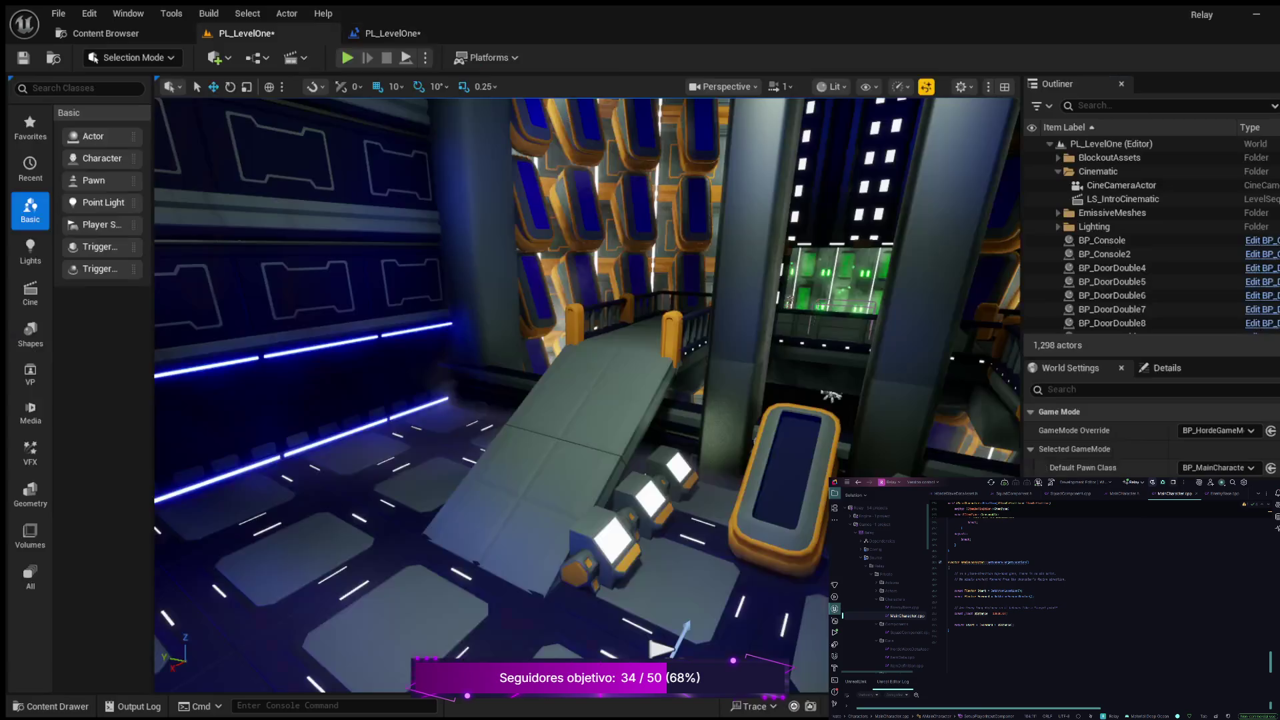
Save the PL_LevelOne level with Ctrl+S.
key("ctrl+s")
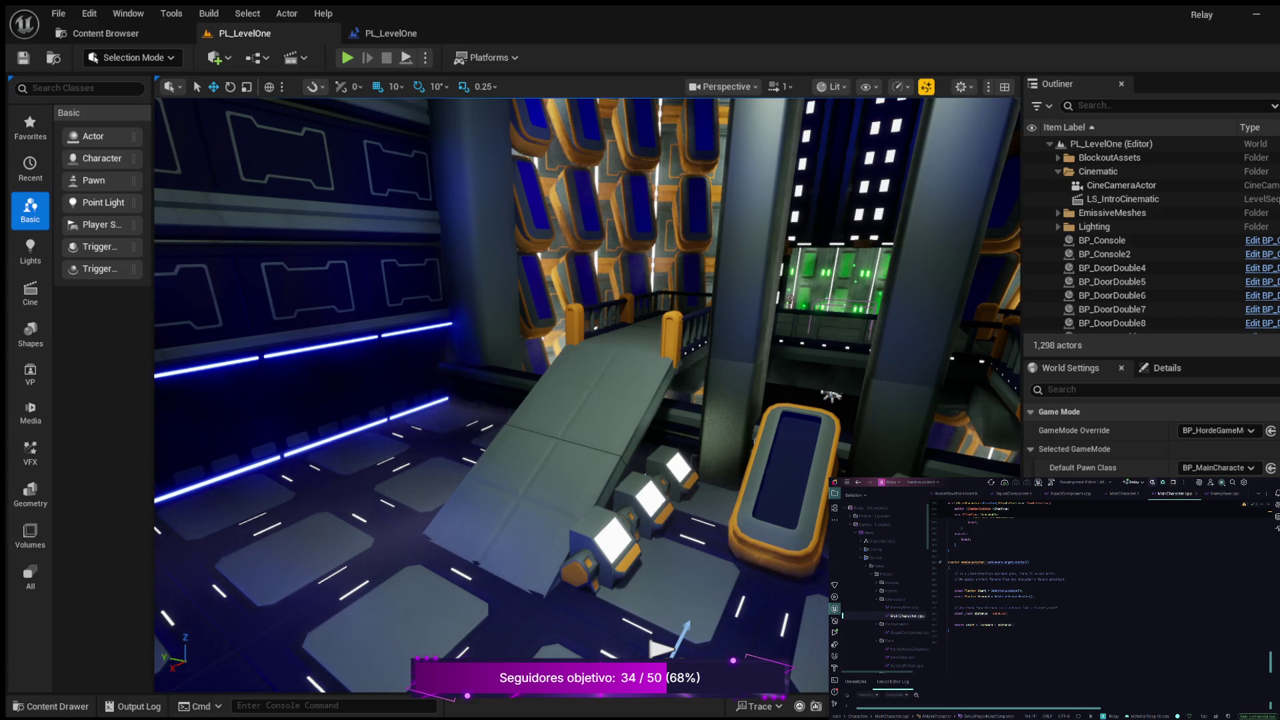
scroll(1147, 440, "down", 2)
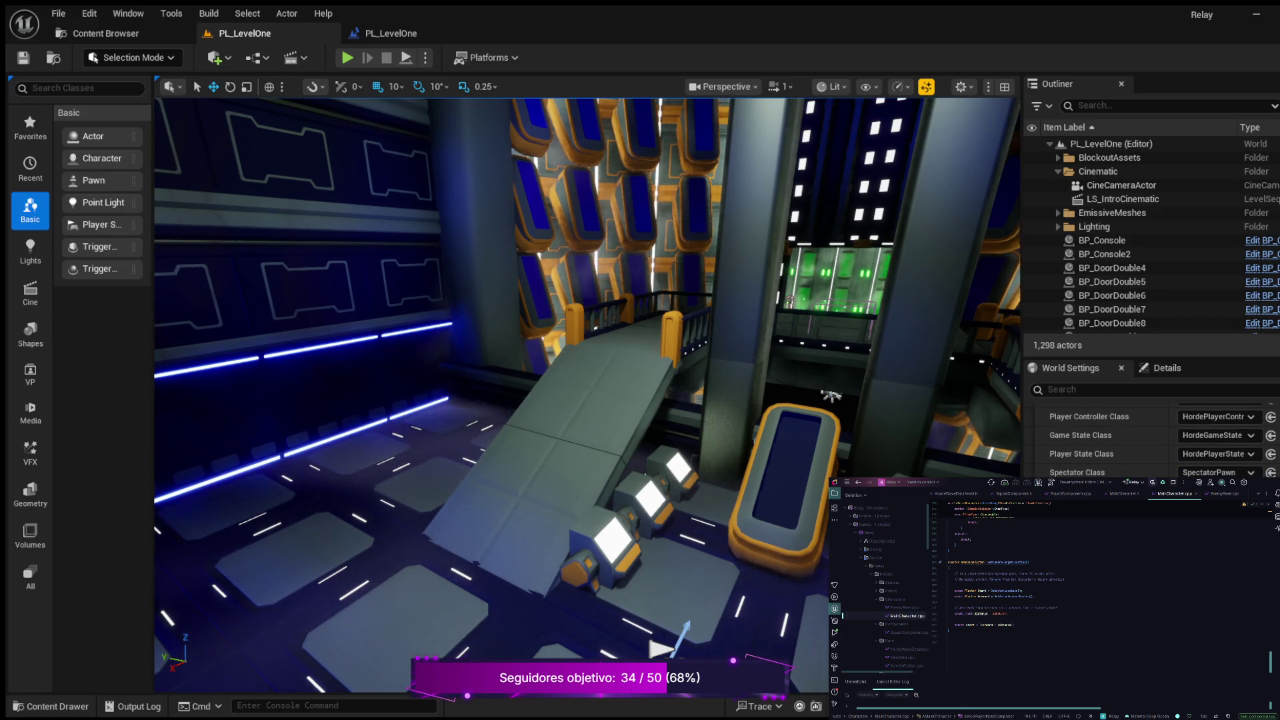
scroll(1147, 427, "up", 2)
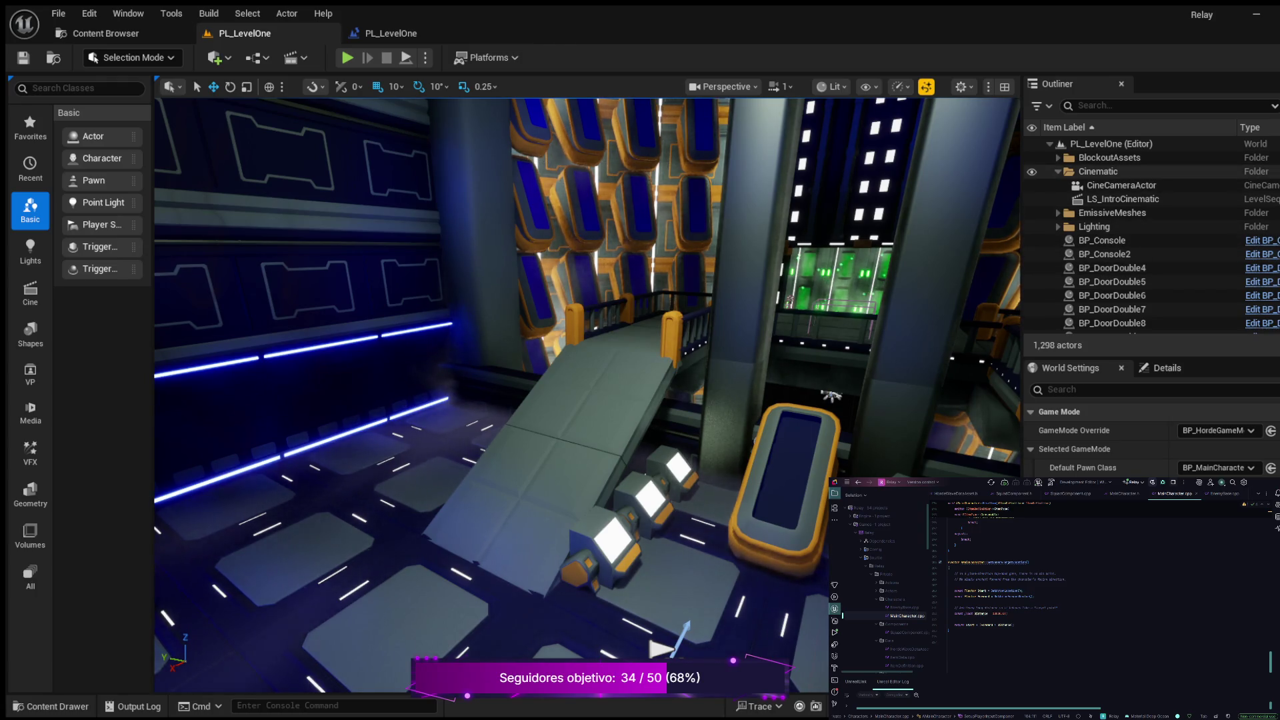
Move the PlayerStart along Y to the foot of the ramp and start Play In Editor.
left_click(1057, 227)
left_click(1110, 267)
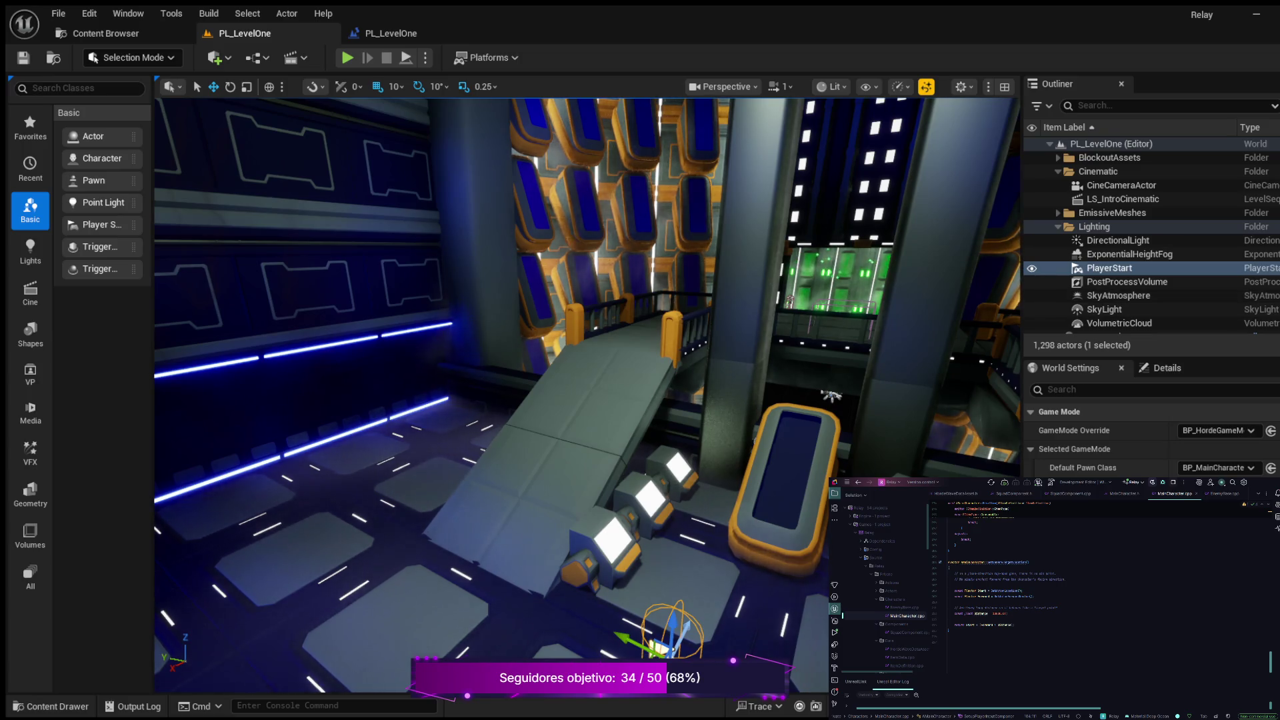
left_click(1166, 368)
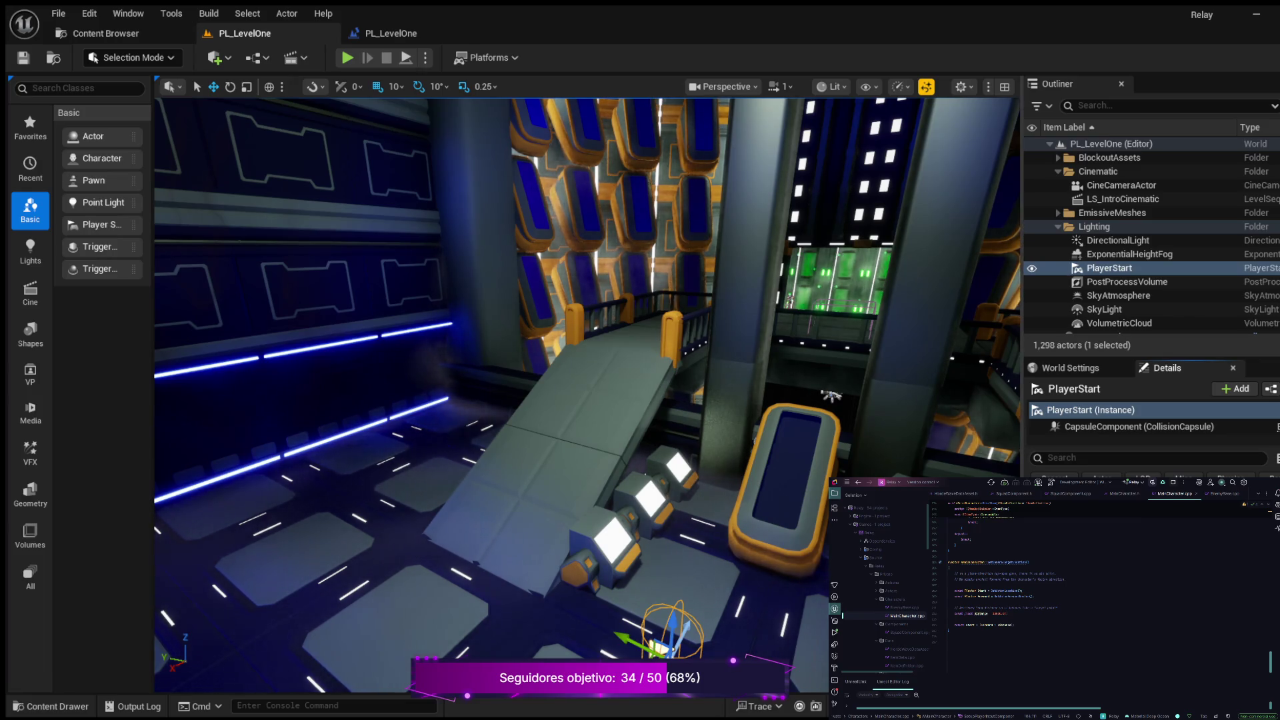
scroll(586, 396, "down", 3)
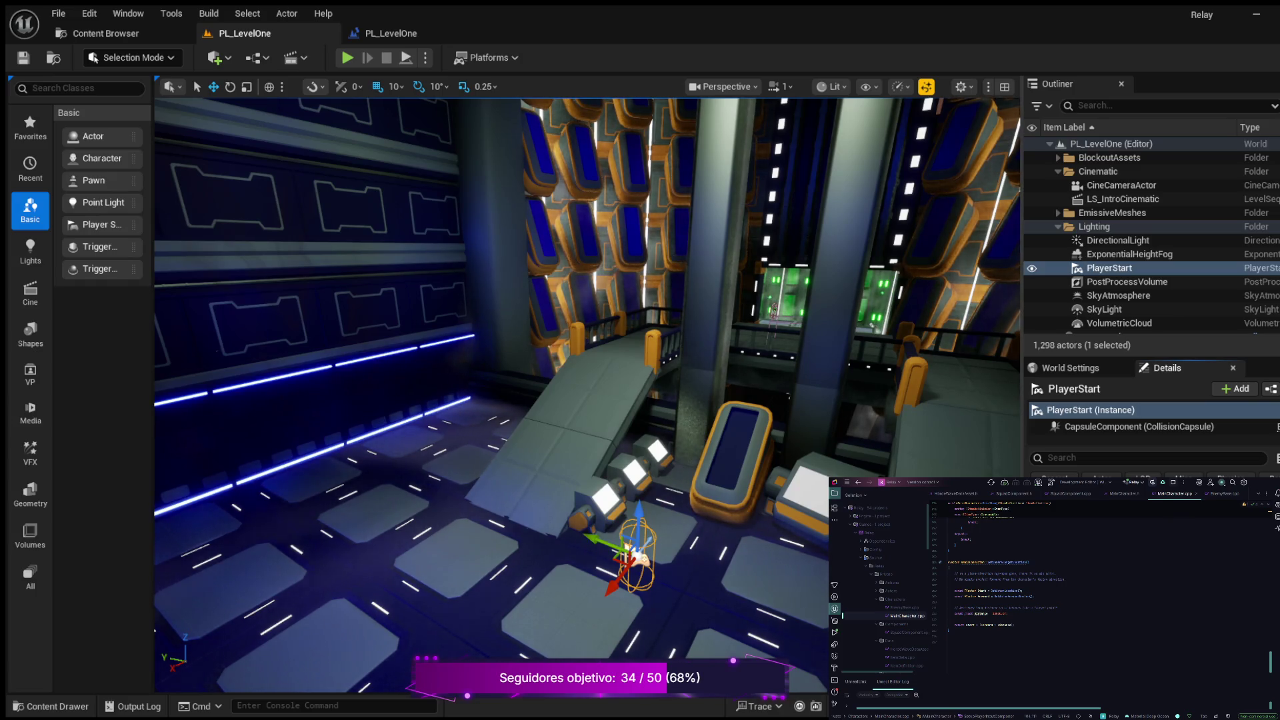
mouse_move(603, 541)
left_mouse_down()
mouse_move(563, 524)
mouse_move(543, 544)
left_mouse_up()
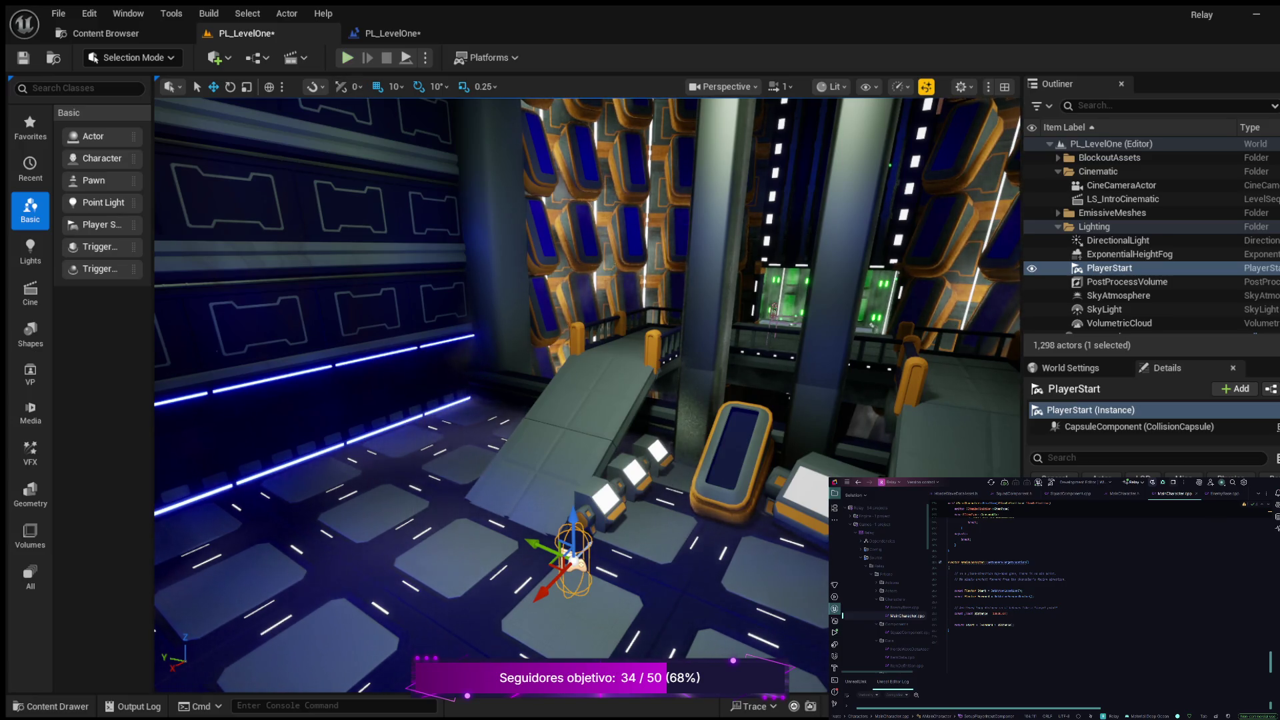
key("alt+p")
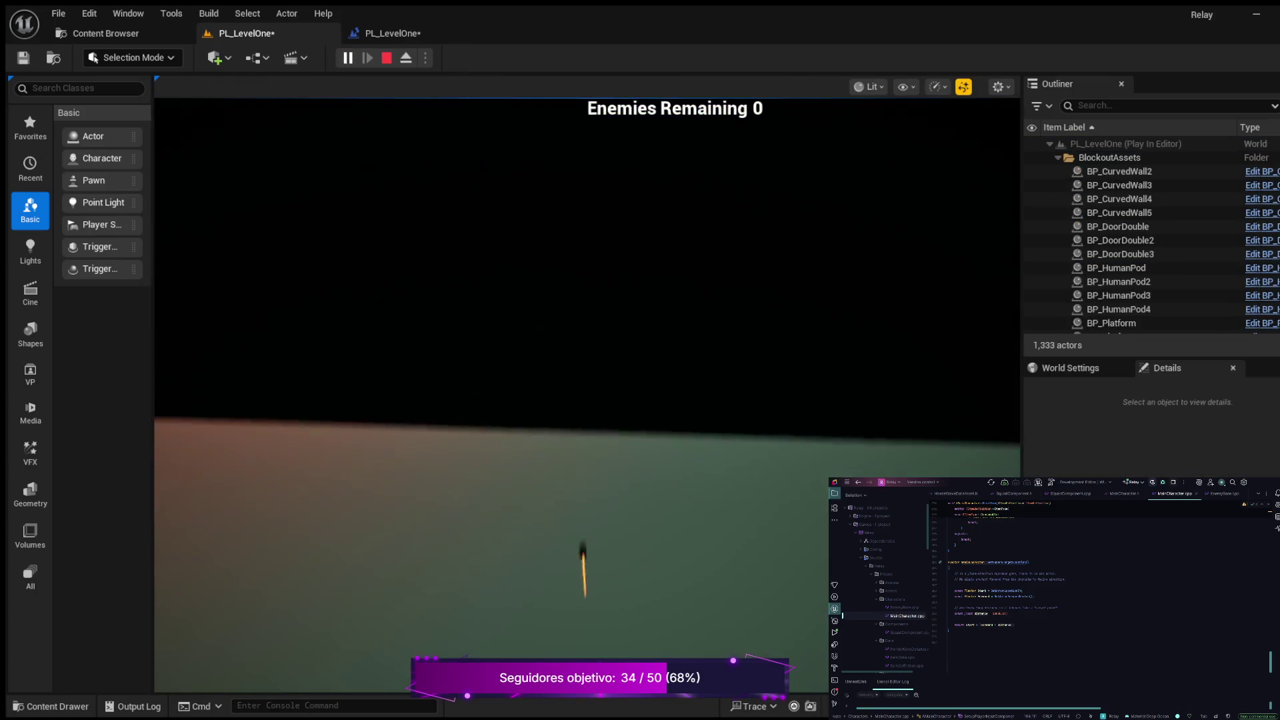
Stop the play session and return to the PL_LevelOne level blueprint graph.
key("Escape")
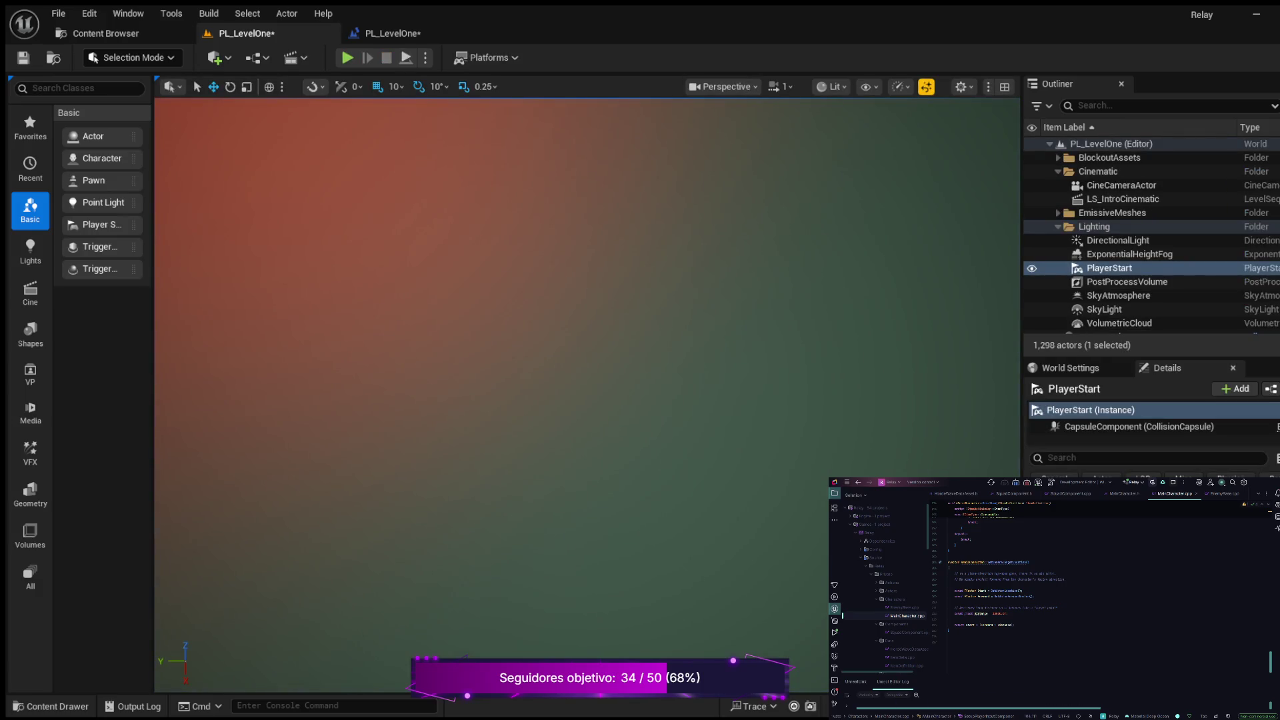
left_click(393, 33)
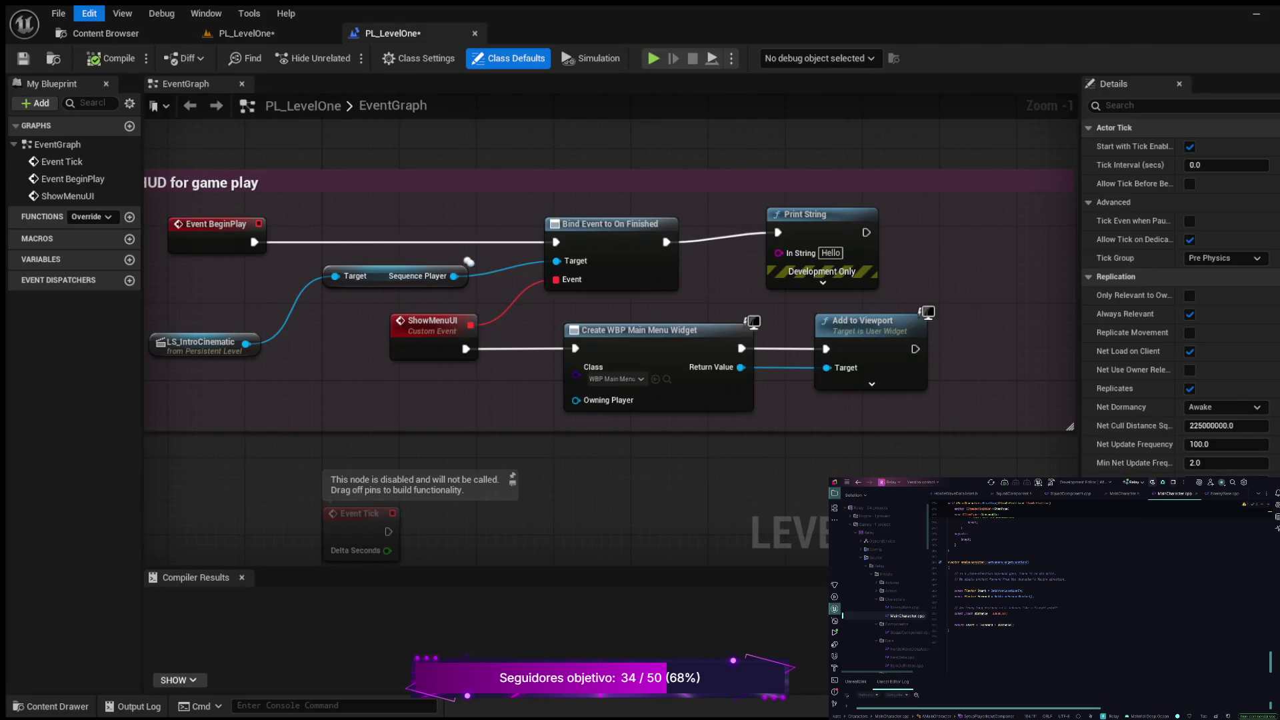
Save the level blueprint and pan the EventGraph to frame the whole HUD for game play comment.
key("ctrl+s")
mouse_move(435, 179)
left_mouse_down()
mouse_move(563, 181)
mouse_move(521, 171)
left_mouse_up()
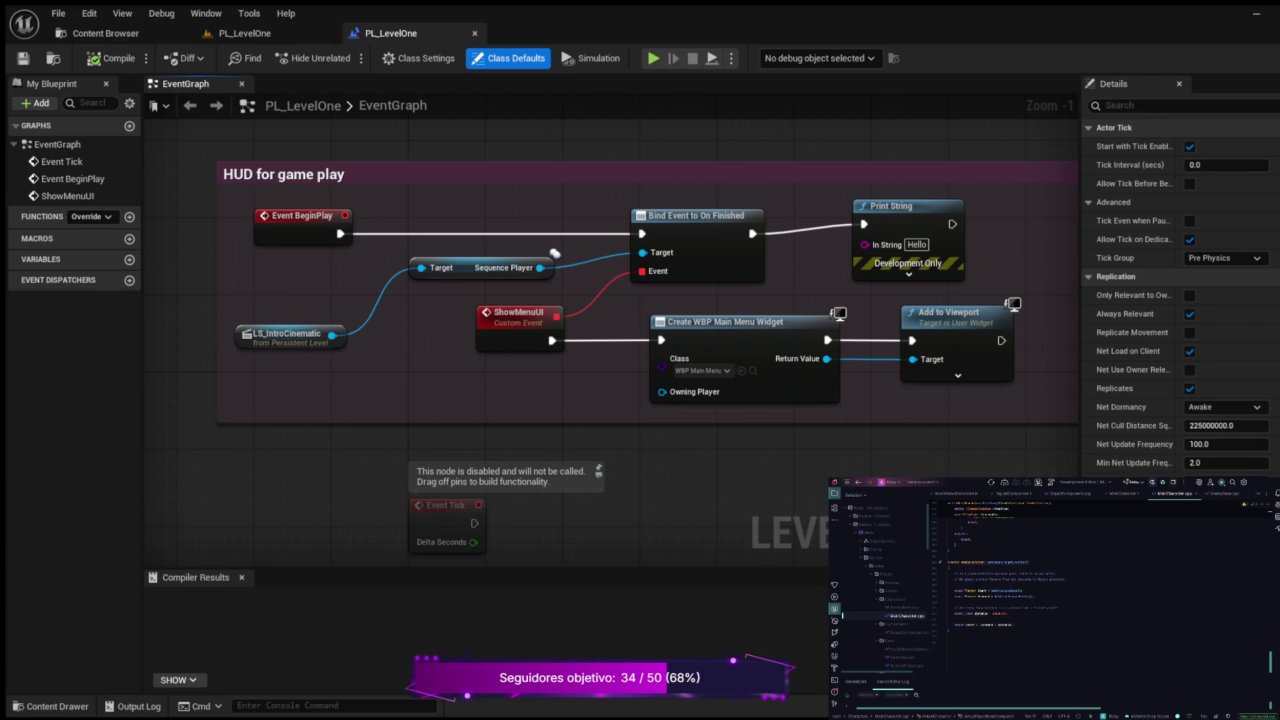
left_click_drag(494, 188, 520, 261)
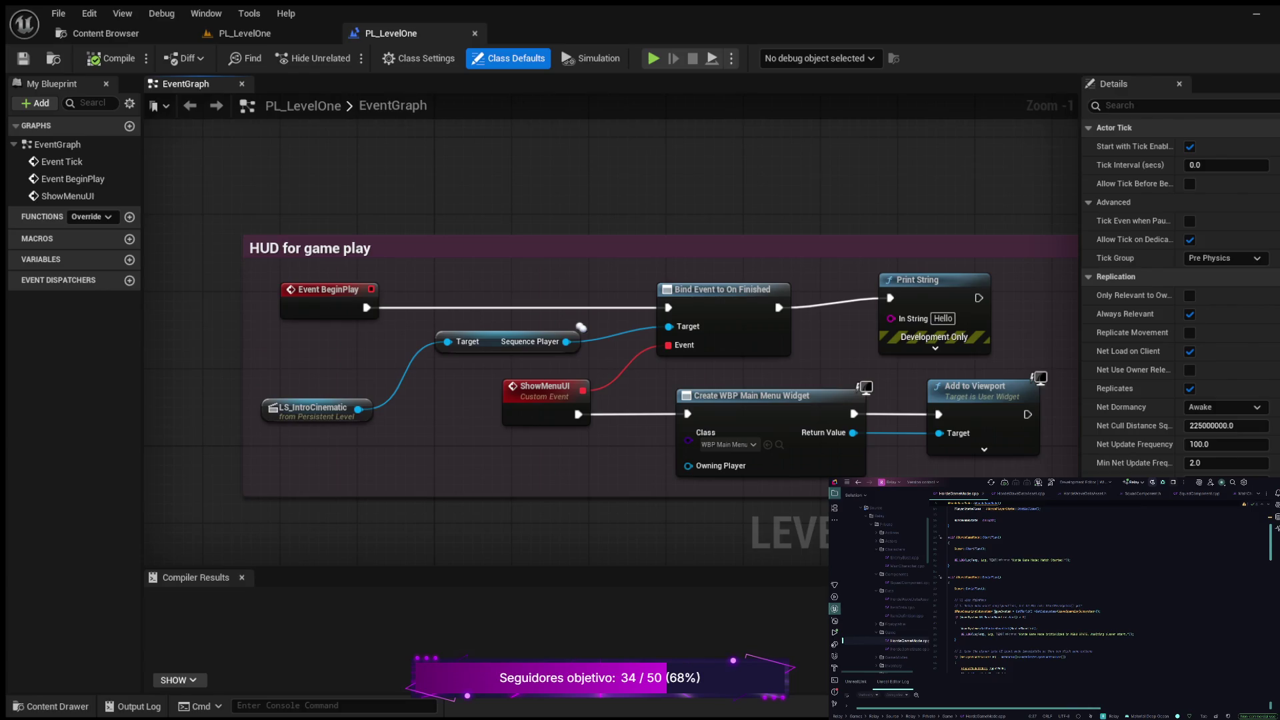
left_click(245, 33)
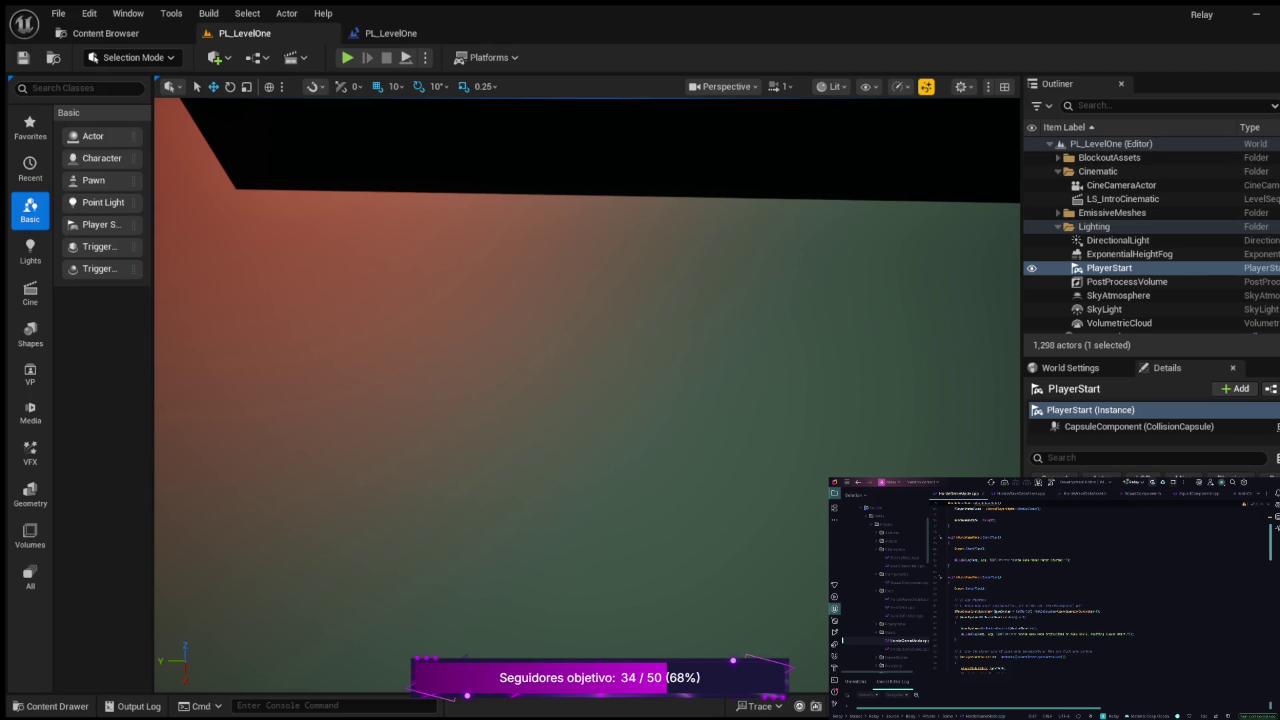
left_click(390, 33)
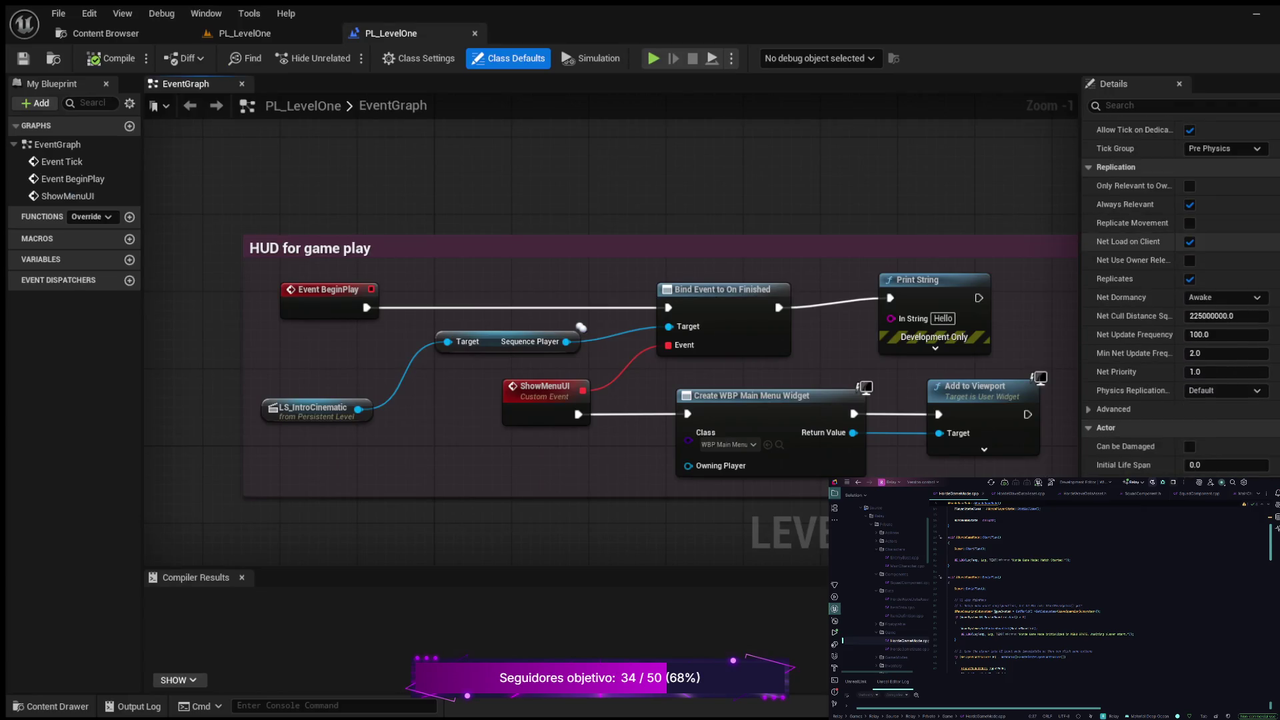
scroll(1134, 297, "down", 3)
scroll(1133, 297, "up", 2)
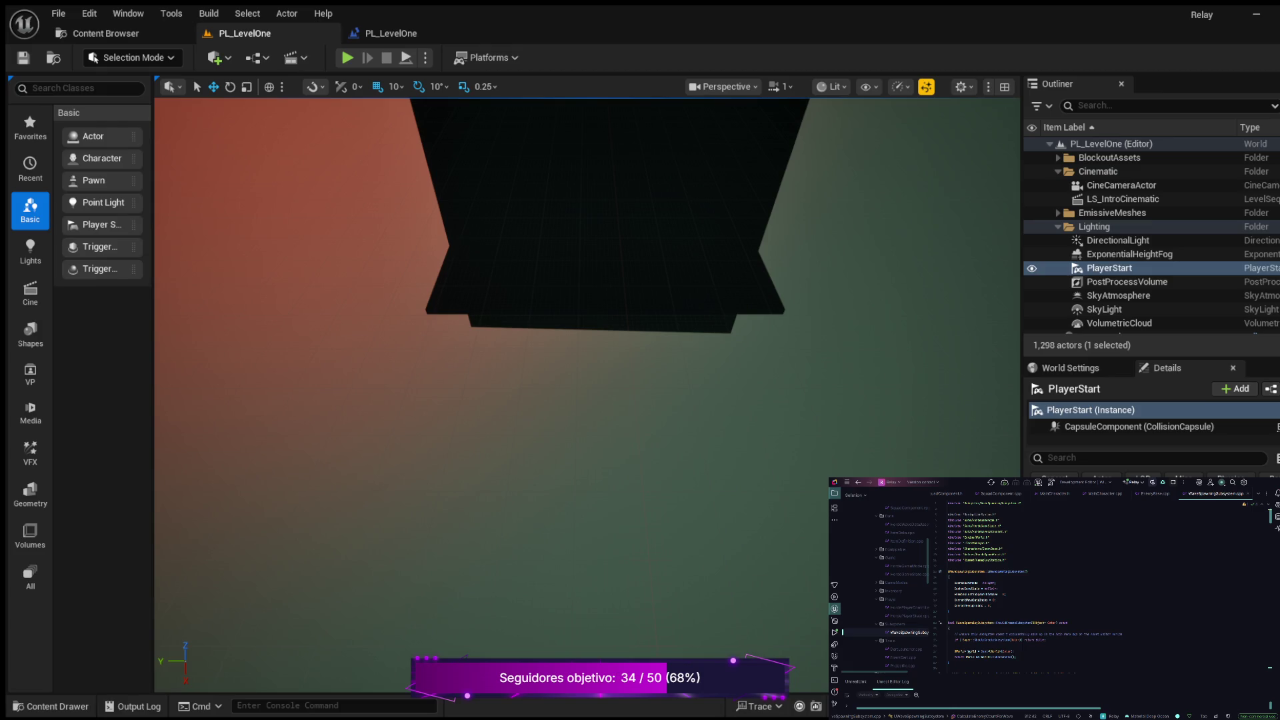
Move the camera back with S to reframe the dark block, then return to the level blueprint EventGraph.
key("s")
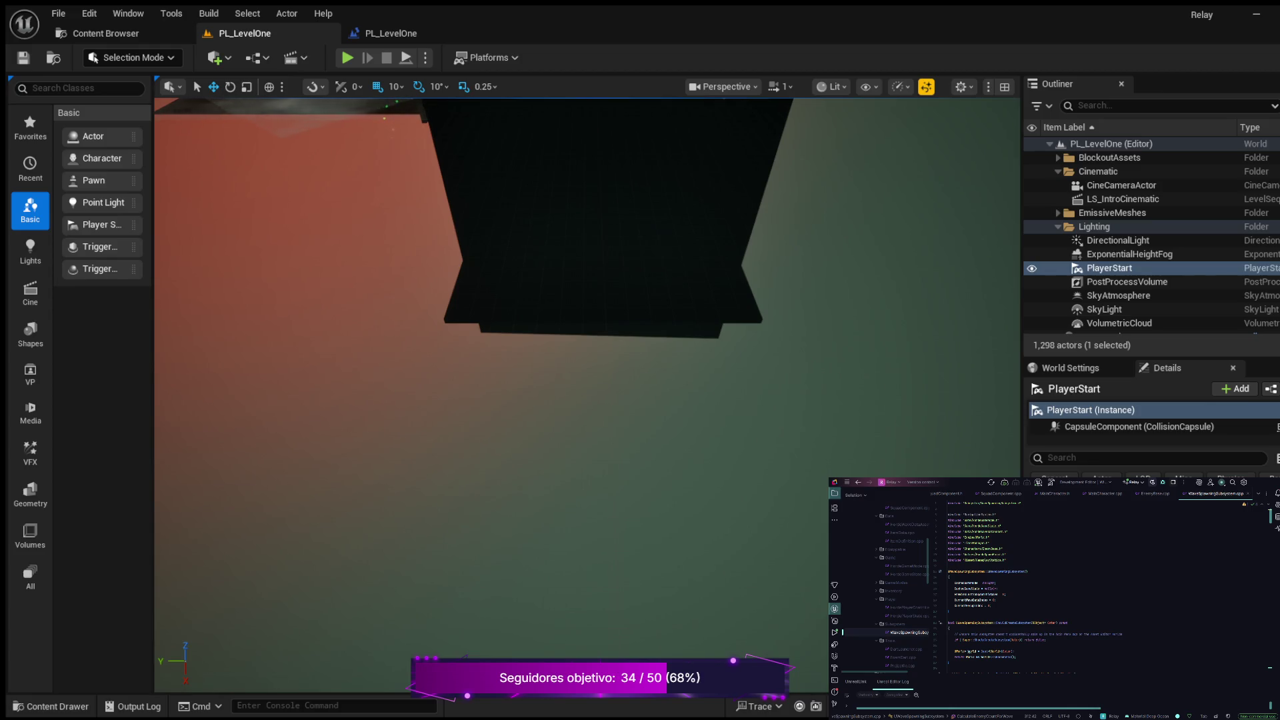
left_click(391, 32)
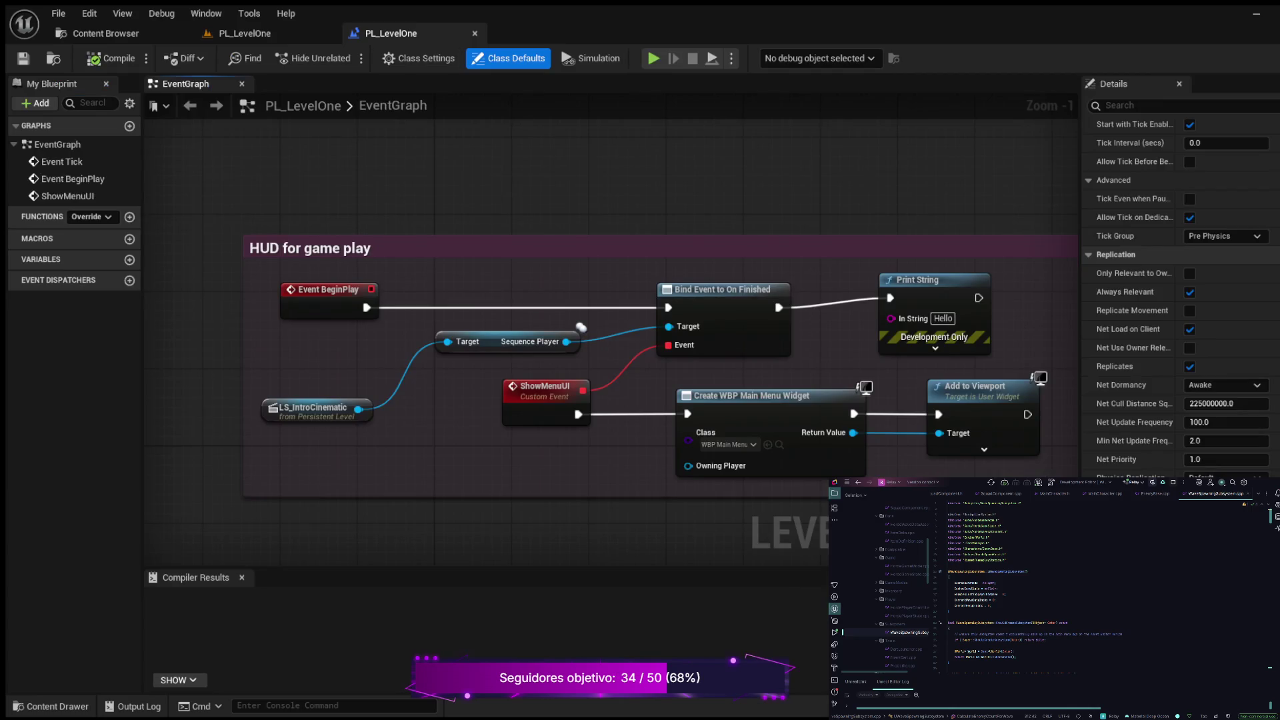
scroll(477, 256, "up", 1)
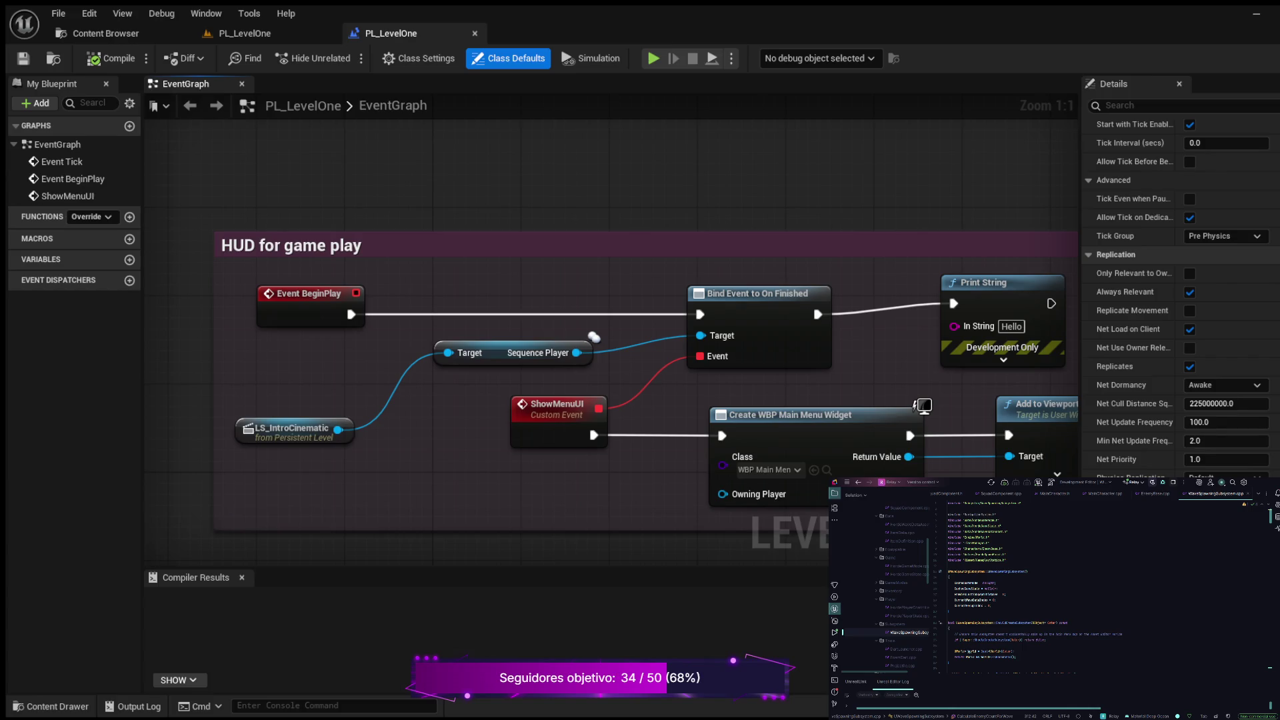
mouse_move(448, 442)
left_mouse_down()
mouse_move(518, 414)
mouse_move(213, 409)
mouse_move(433, 395)
left_mouse_up()
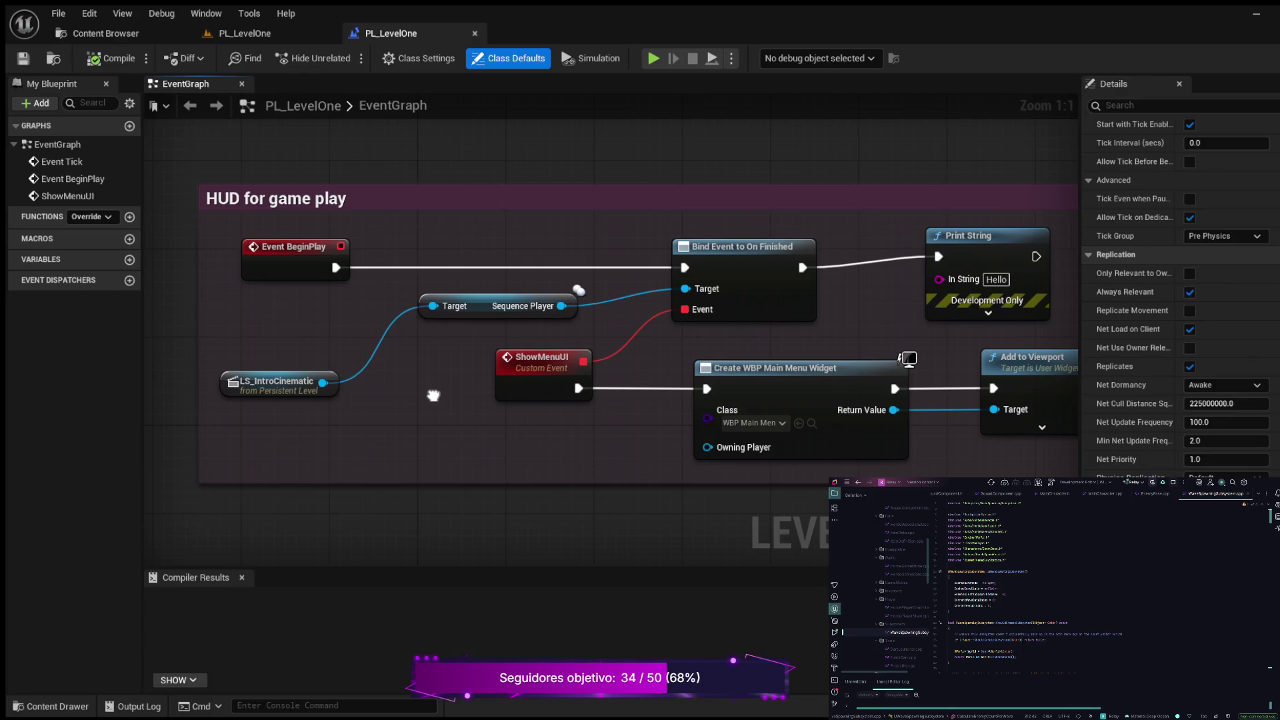
left_click_drag(433, 395, 420, 395)
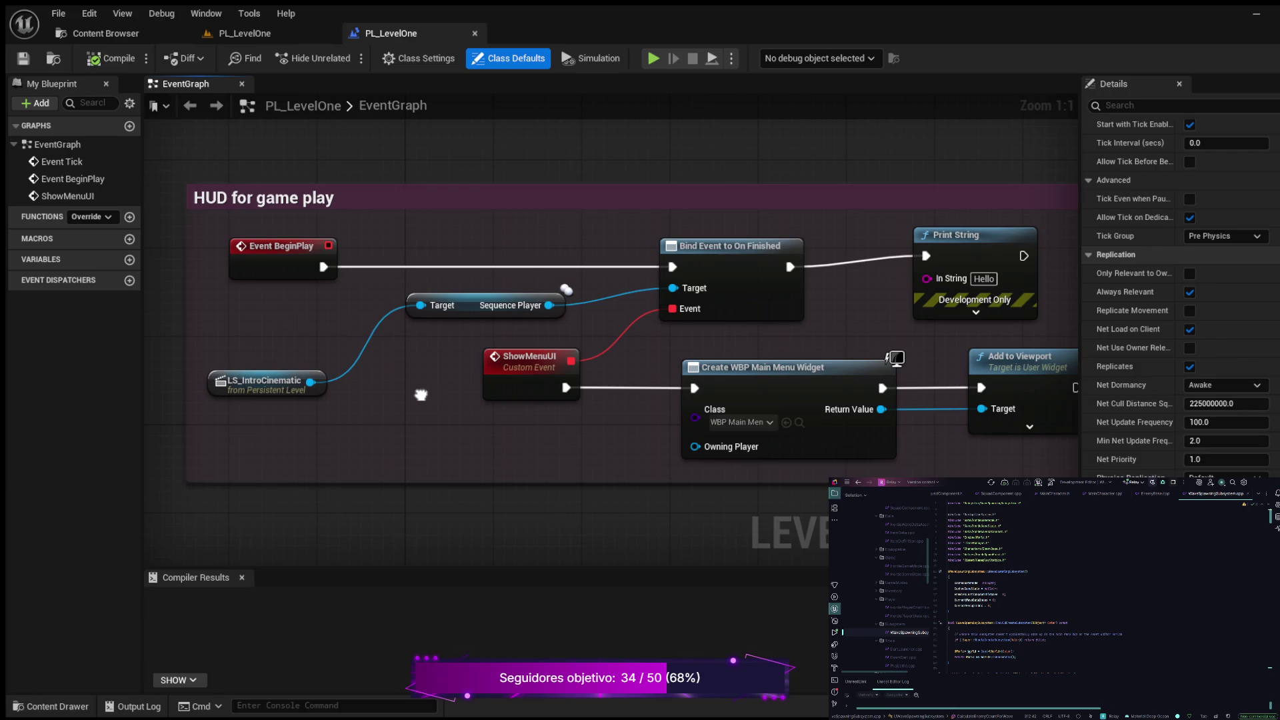
left_click_drag(421, 394, 421, 394)
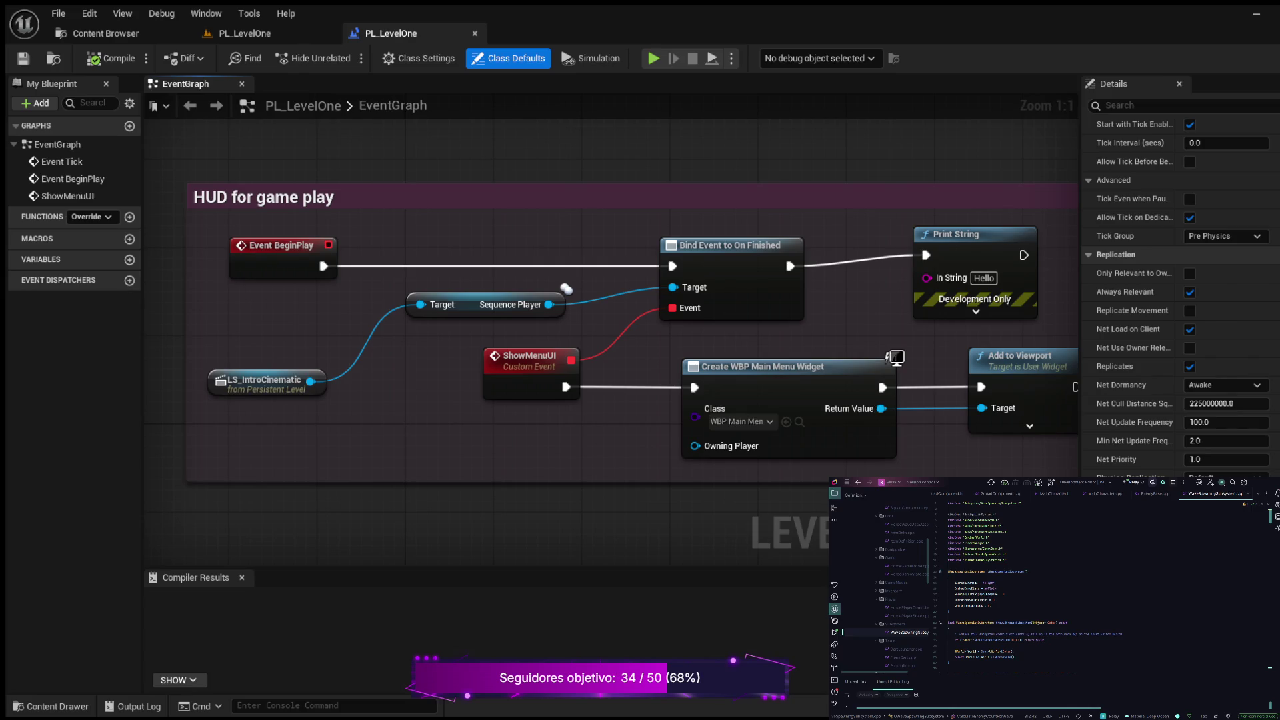
left_click_drag(591, 432, 496, 418)
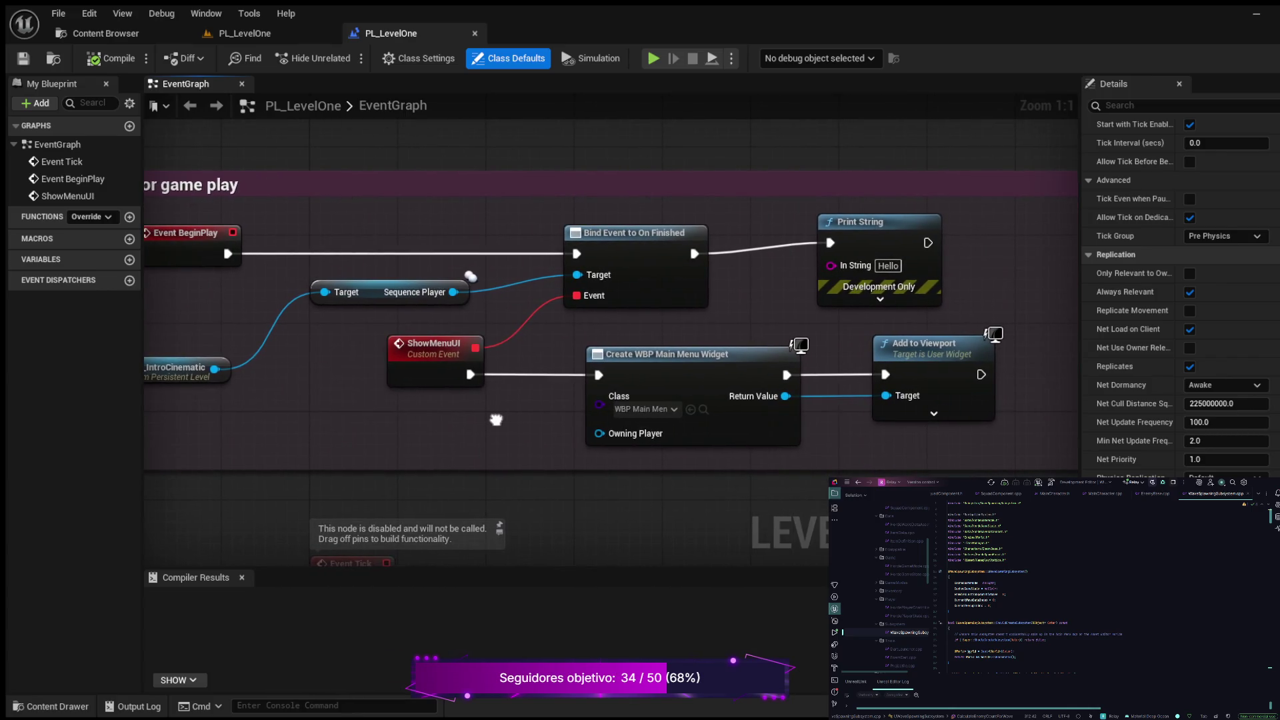
left_click_drag(496, 419, 564, 355)
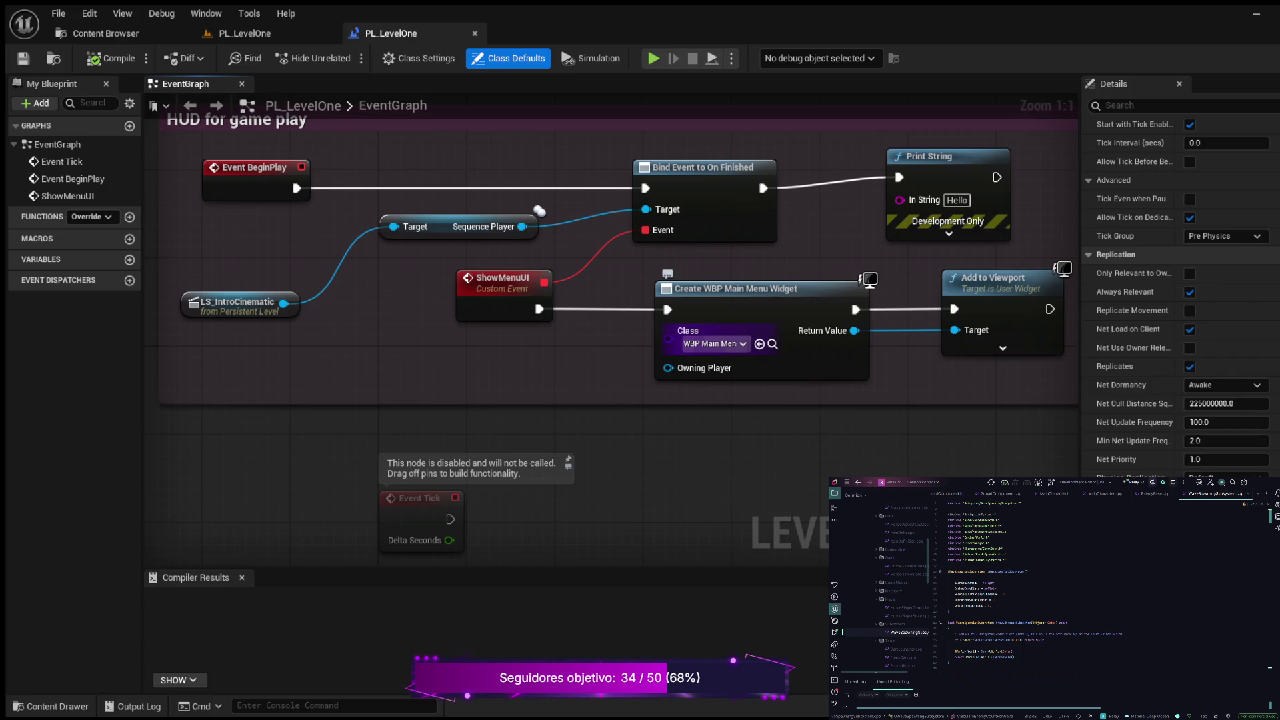
left_click(51, 706)
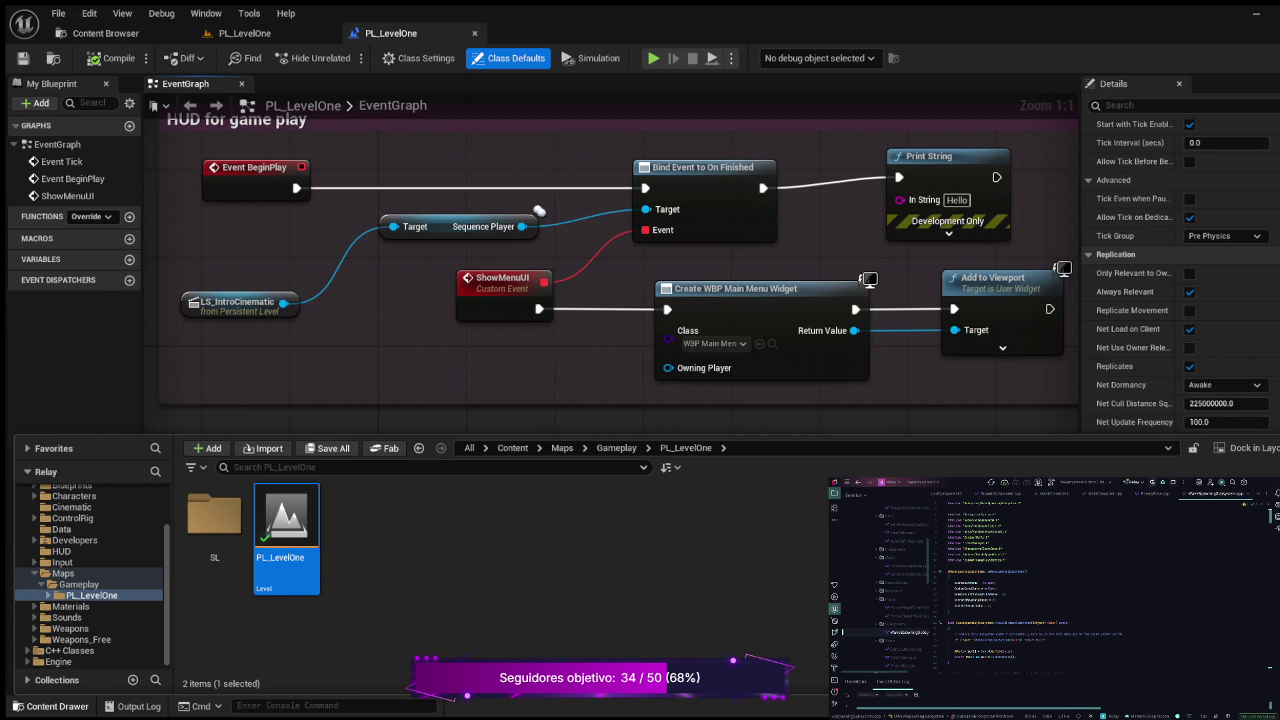
key("ctrl+space")
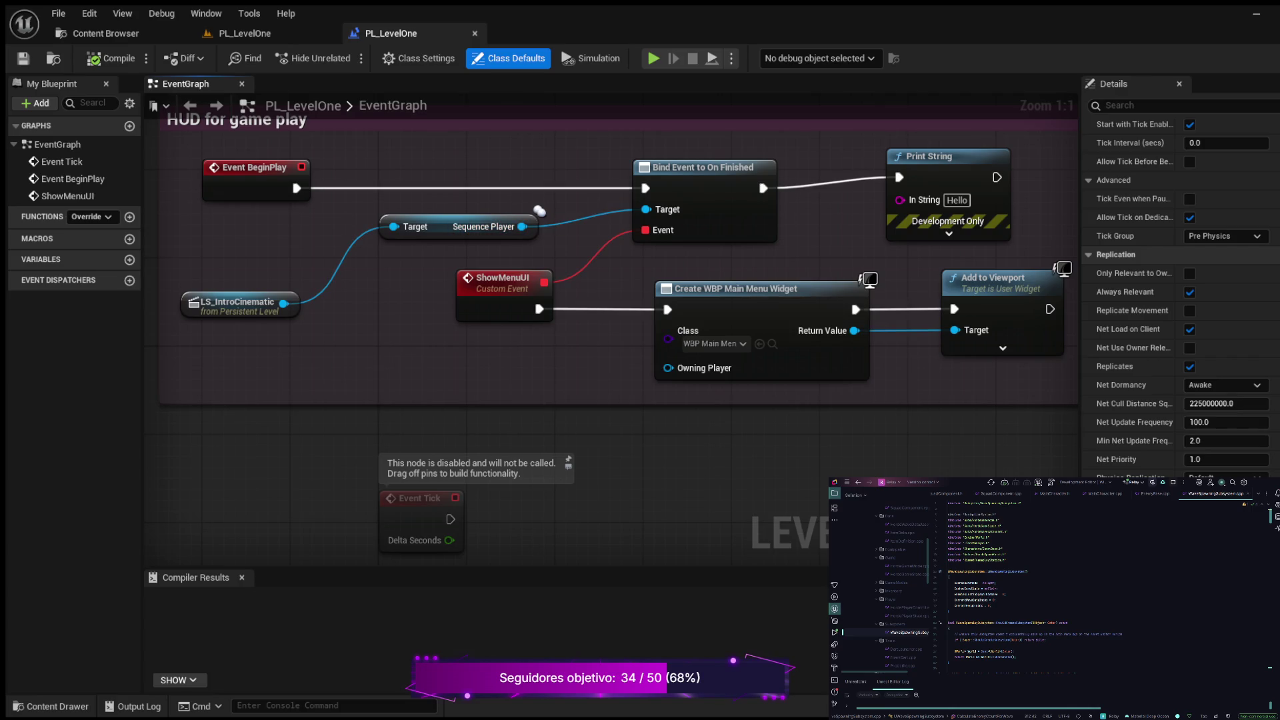
left_click_drag(467, 227, 377, 245)
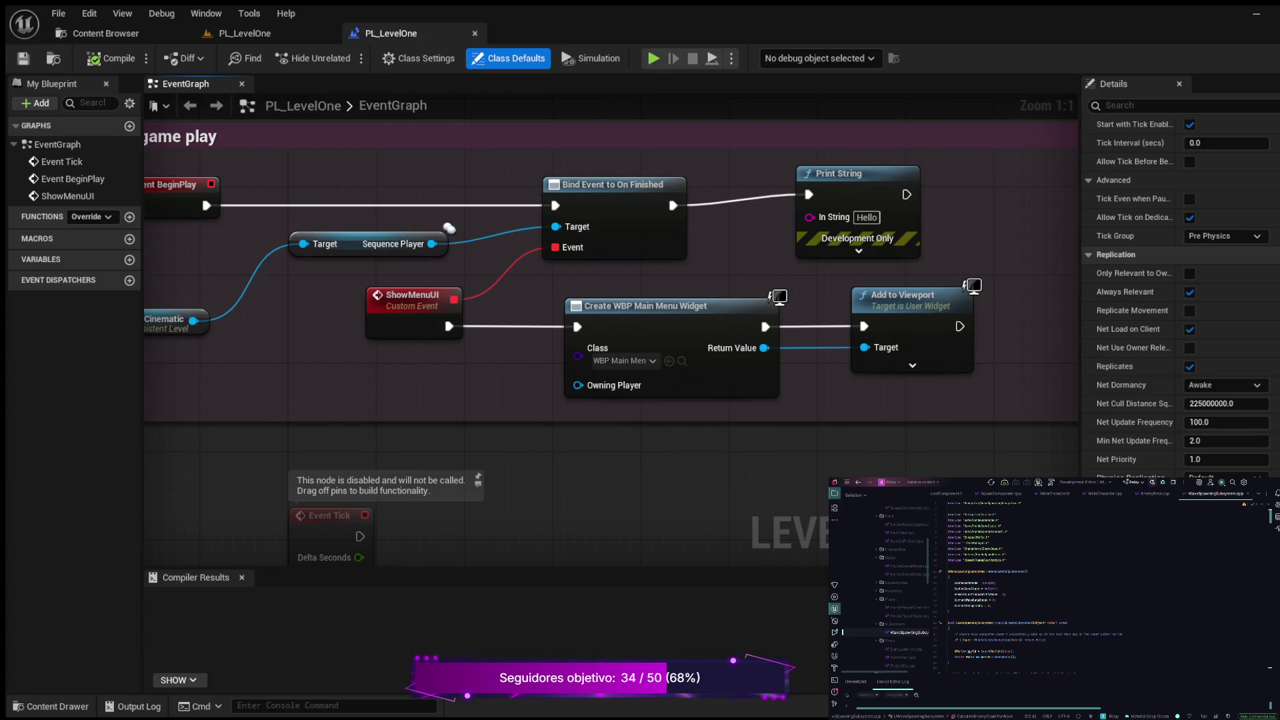
mouse_move(629, 442)
left_mouse_down()
mouse_move(398, 440)
mouse_move(566, 468)
left_mouse_up()
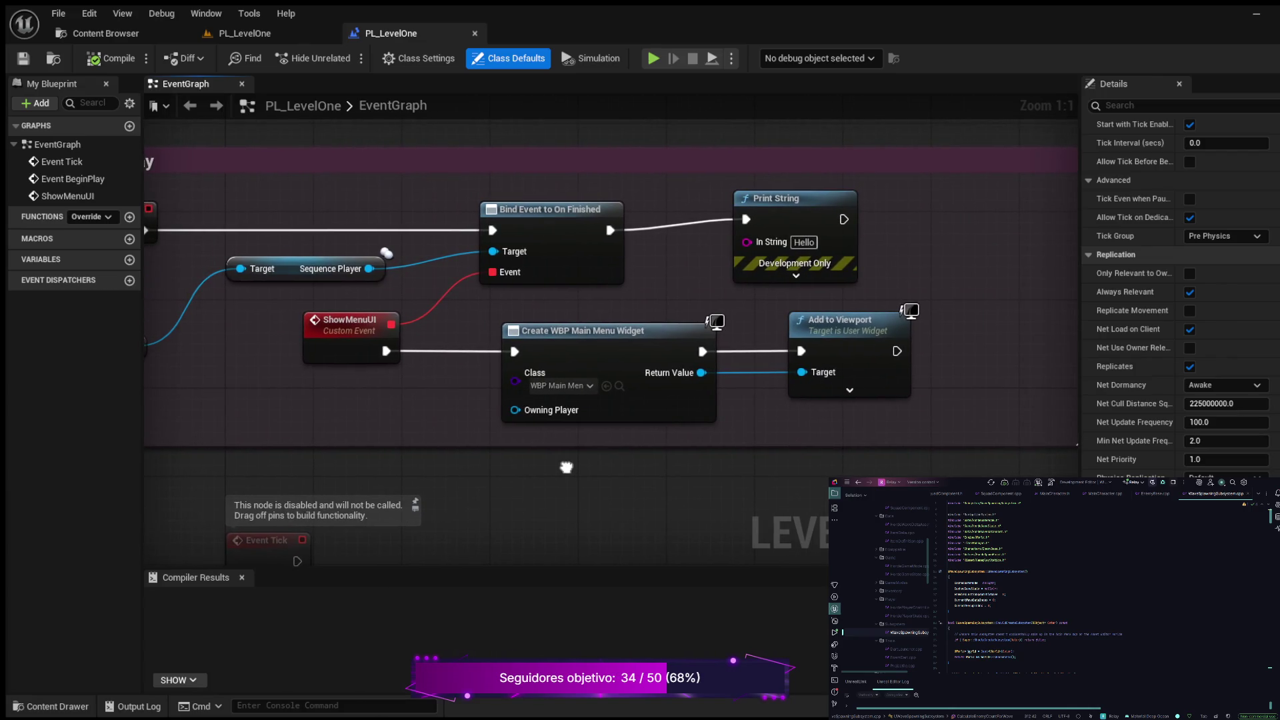
mouse_move(566, 467)
left_mouse_down()
mouse_move(692, 465)
mouse_move(727, 444)
left_mouse_up()
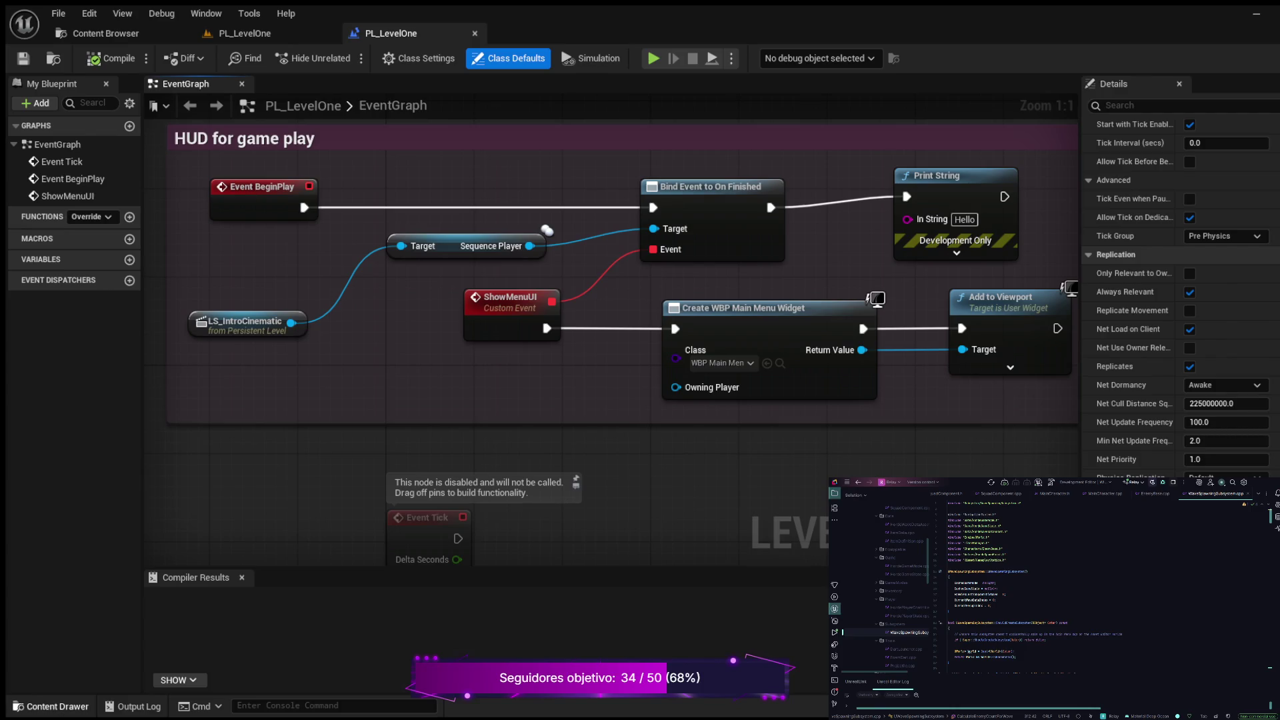
Open WBP_MainMenu from the HUD folder in the Content Drawer.
key("ctrl+space")
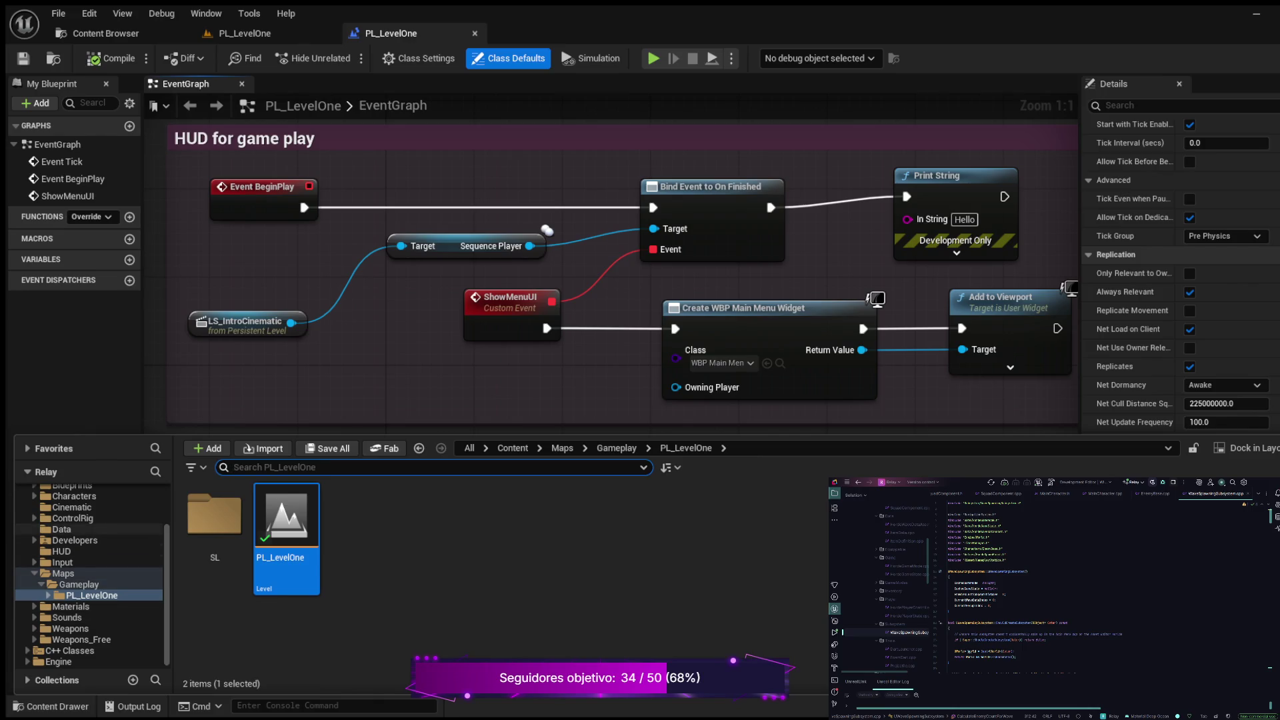
scroll(87, 534, "up", 3)
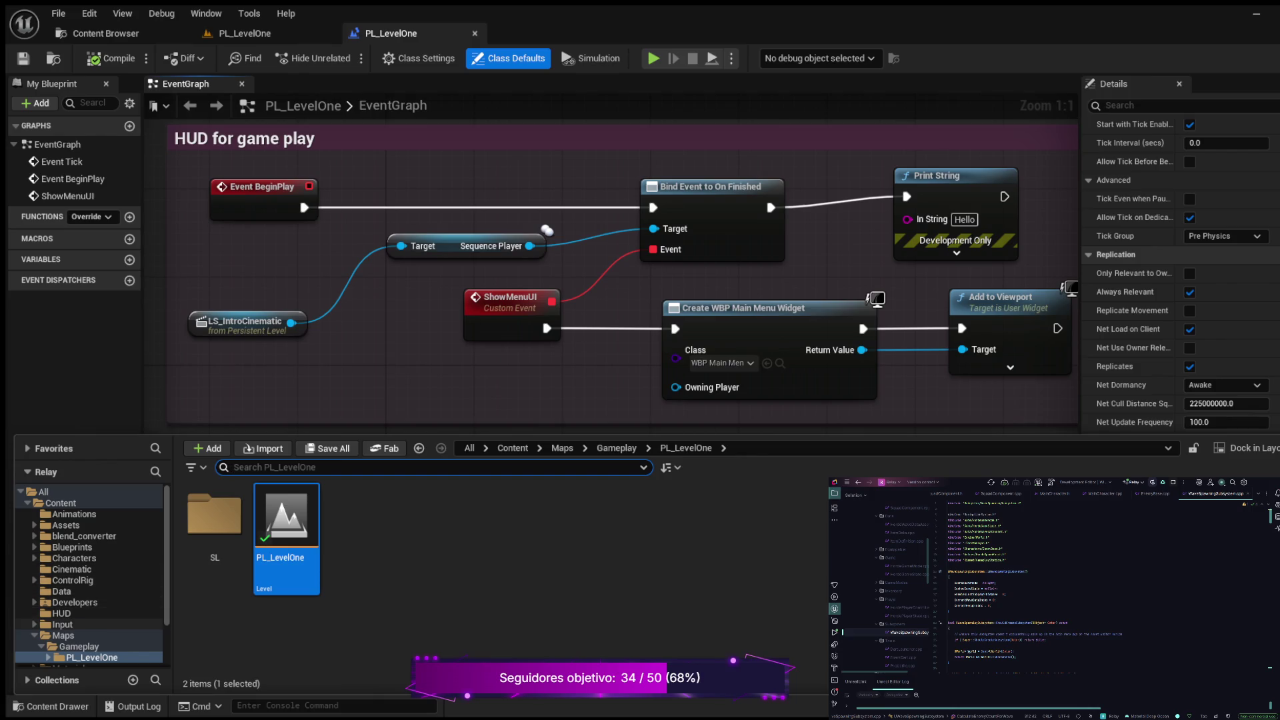
left_click(61, 613)
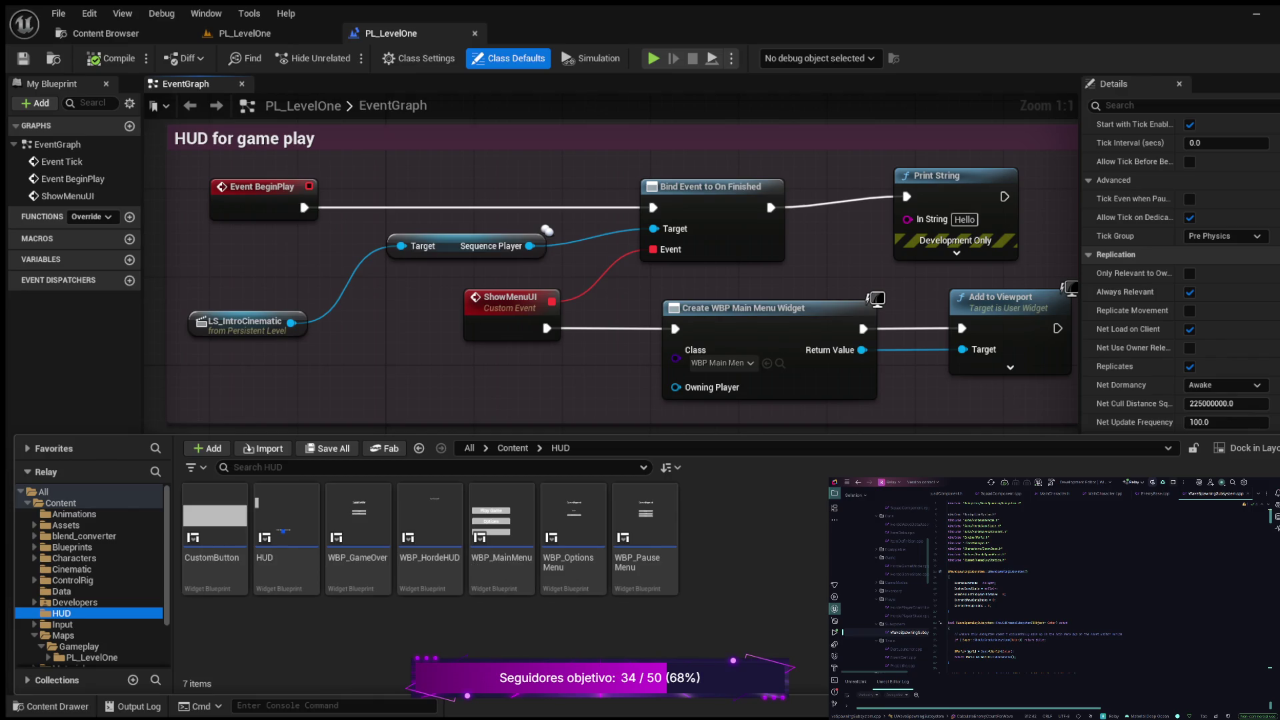
double_click(501, 533)
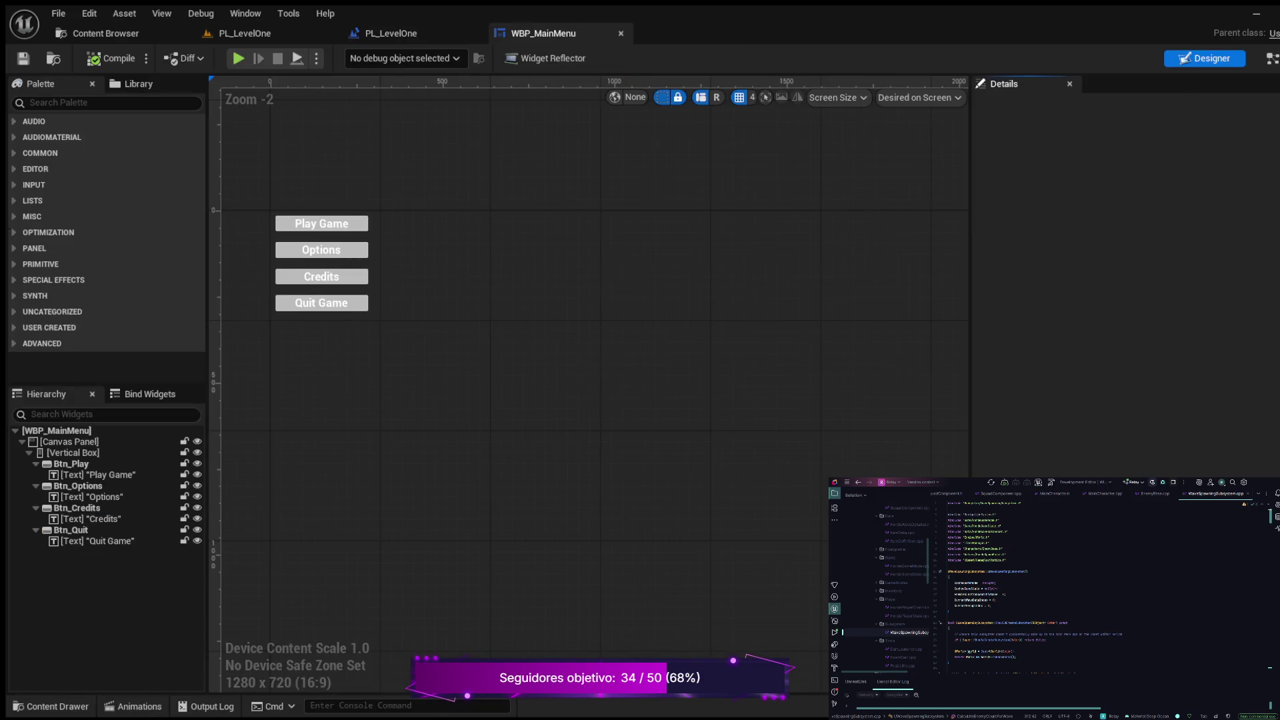
Switch WBP_MainMenu to its Graph view and frame the Play Game and Quit Game comment groups.
left_click(1272, 58)
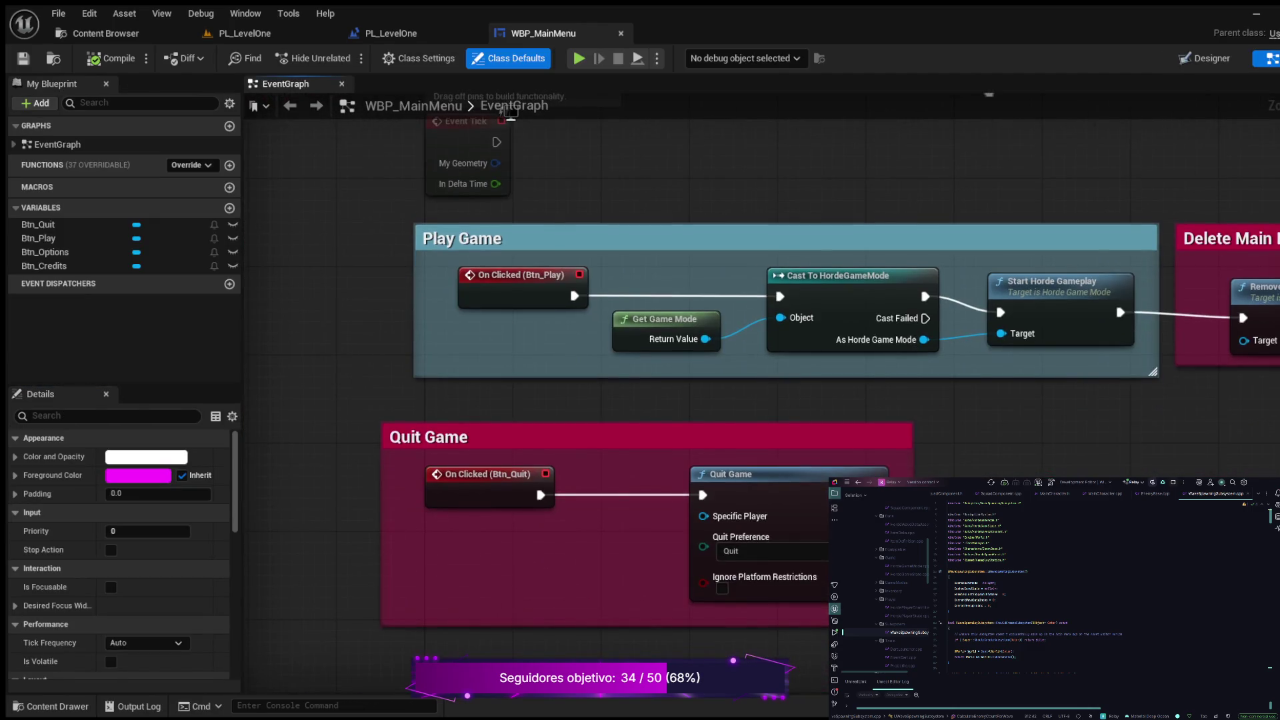
mouse_move(510, 112)
left_mouse_down()
mouse_move(422, 136)
mouse_move(680, 200)
mouse_move(477, 234)
left_mouse_up()
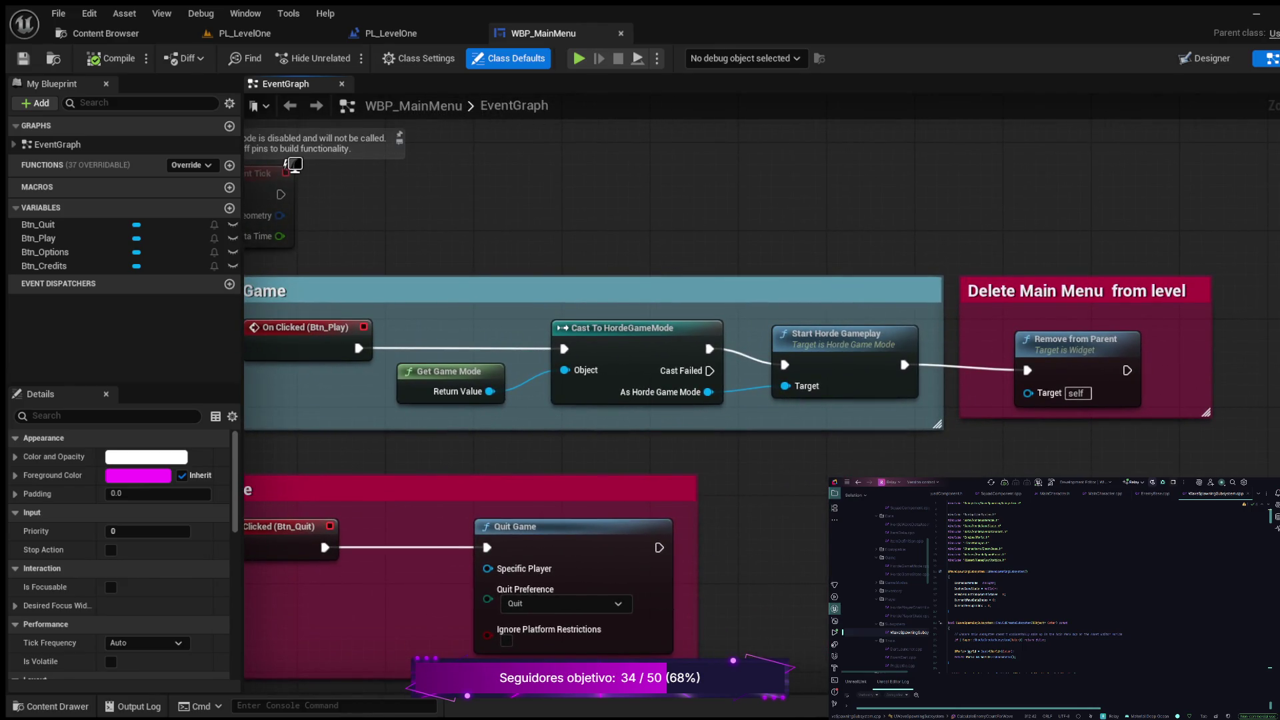
scroll(760, 400, "down", 3)
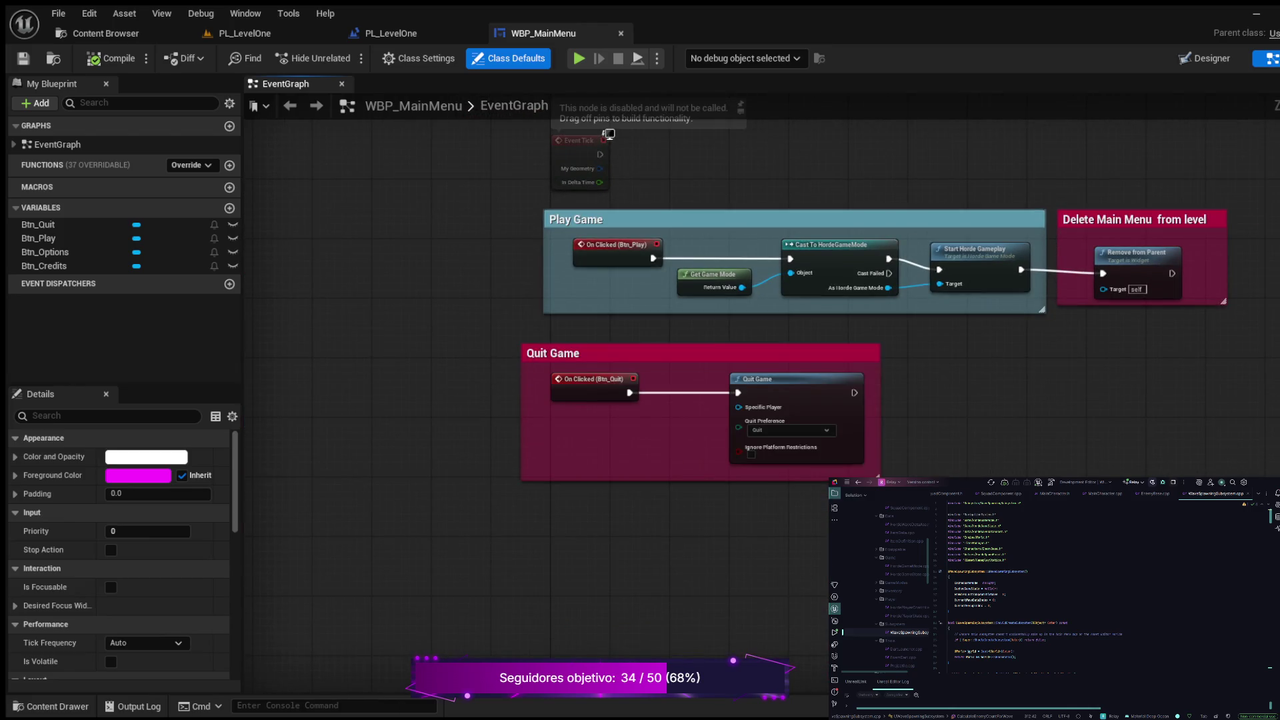
mouse_move(759, 165)
left_mouse_down()
mouse_move(760, 203)
mouse_move(803, 251)
mouse_move(665, 366)
mouse_move(606, 446)
mouse_move(616, 317)
left_mouse_up()
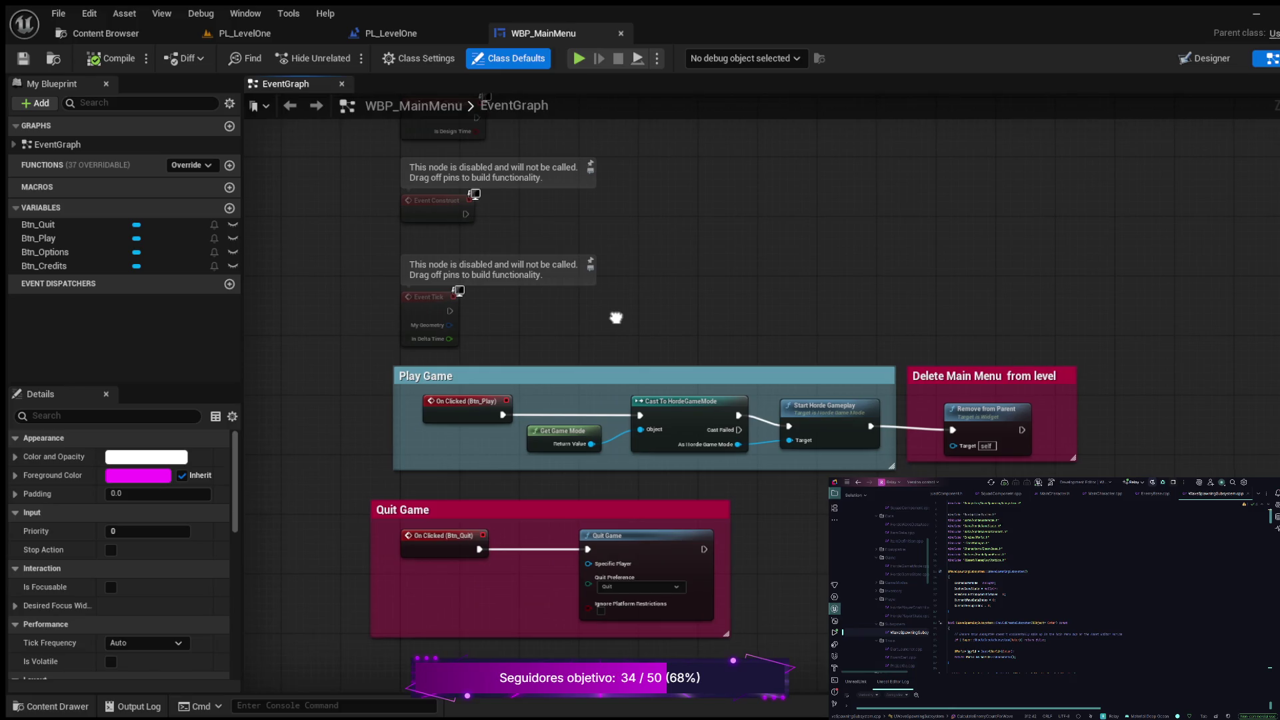
scroll(646, 240, "up", 3)
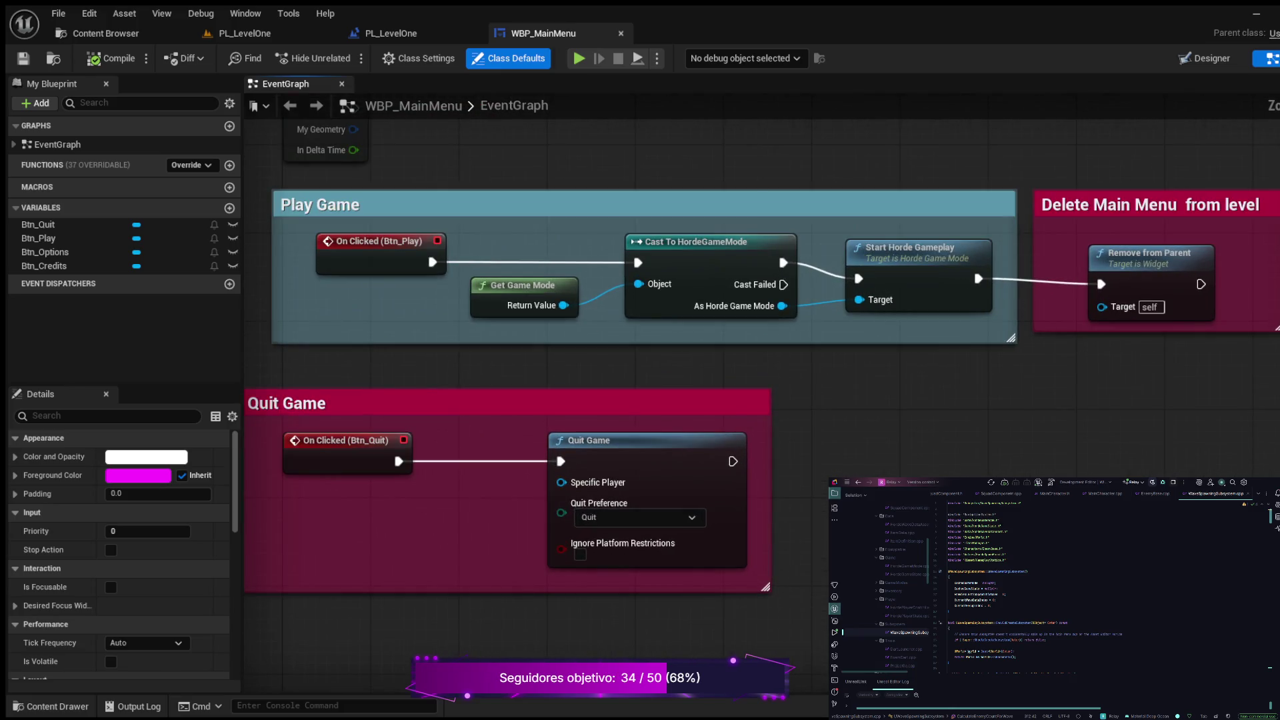
mouse_move(732, 458)
left_mouse_down()
mouse_move(704, 477)
mouse_move(967, 466)
left_mouse_up()
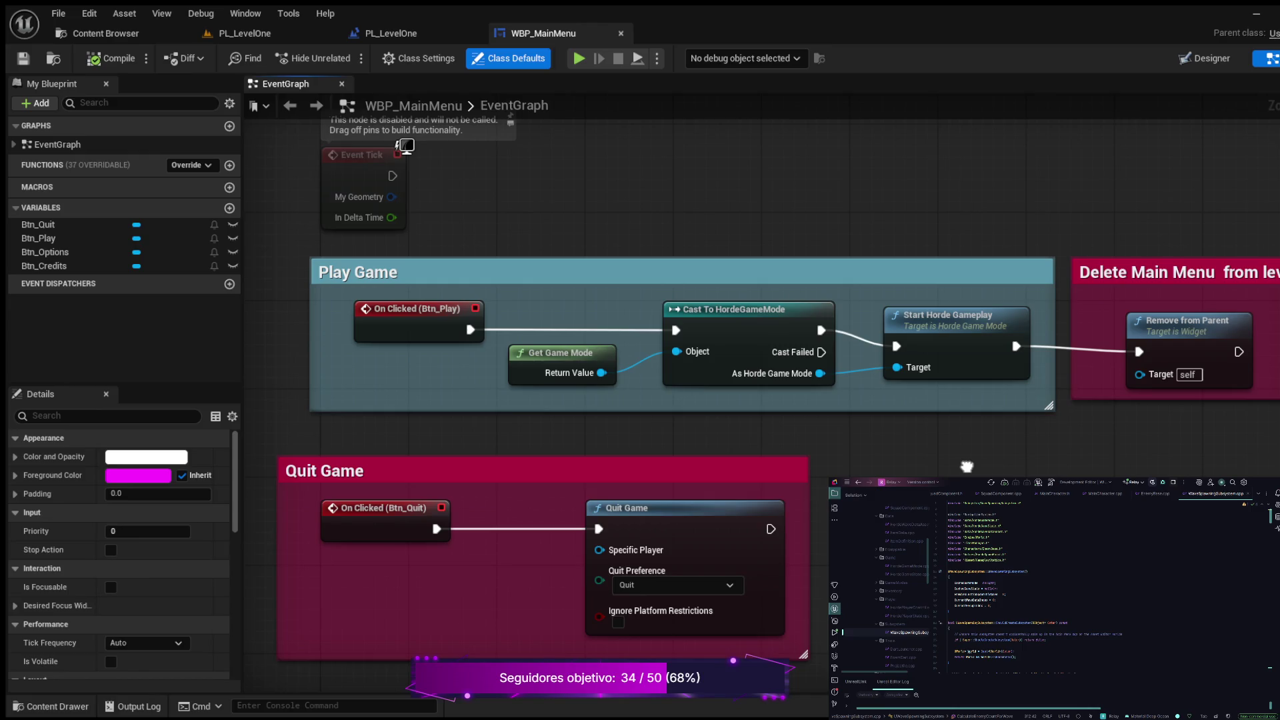
left_click_drag(966, 466, 966, 466)
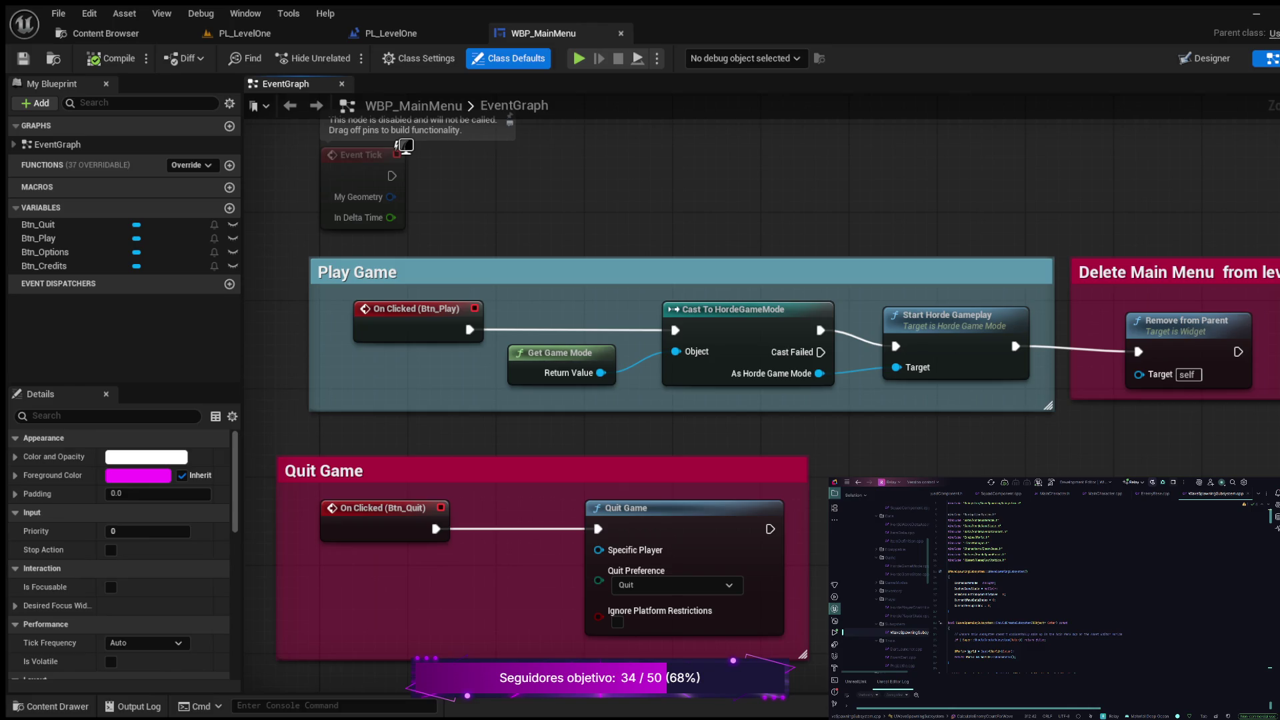
Return to PL_LevelOne, frame the PlayerStart among the foggy towers, then clear the selection.
left_click(245, 33)
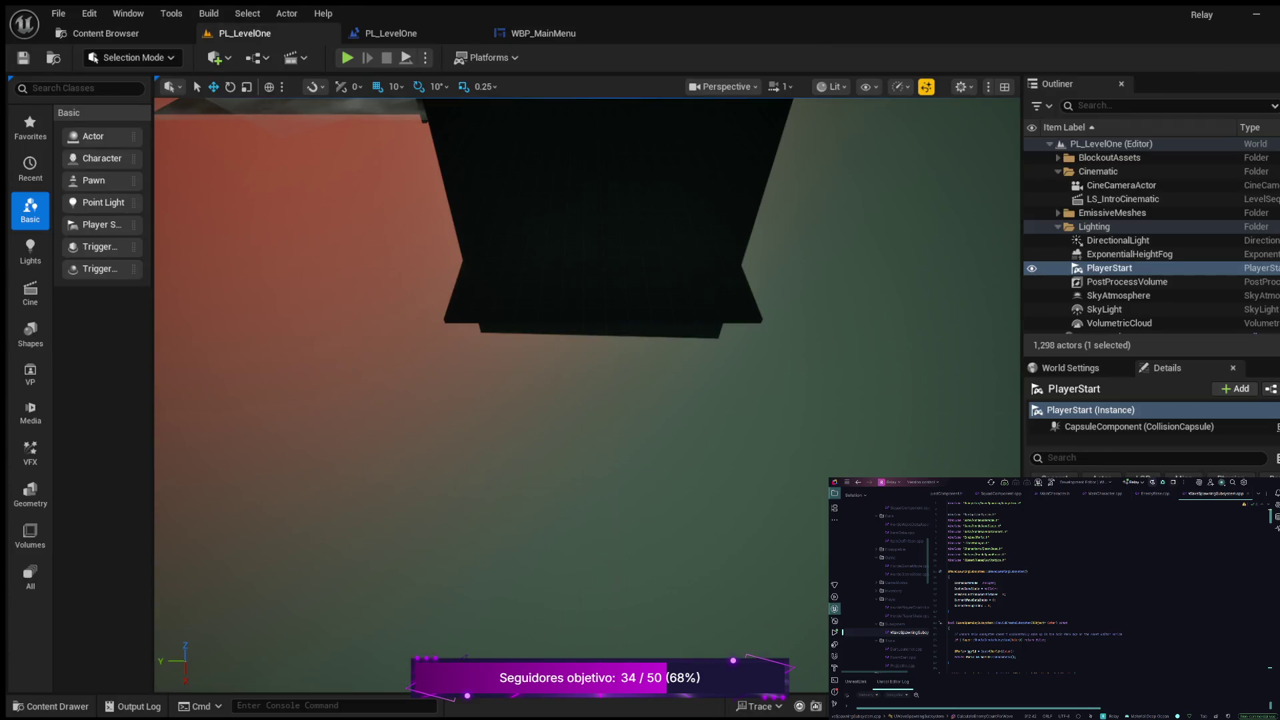
key("f")
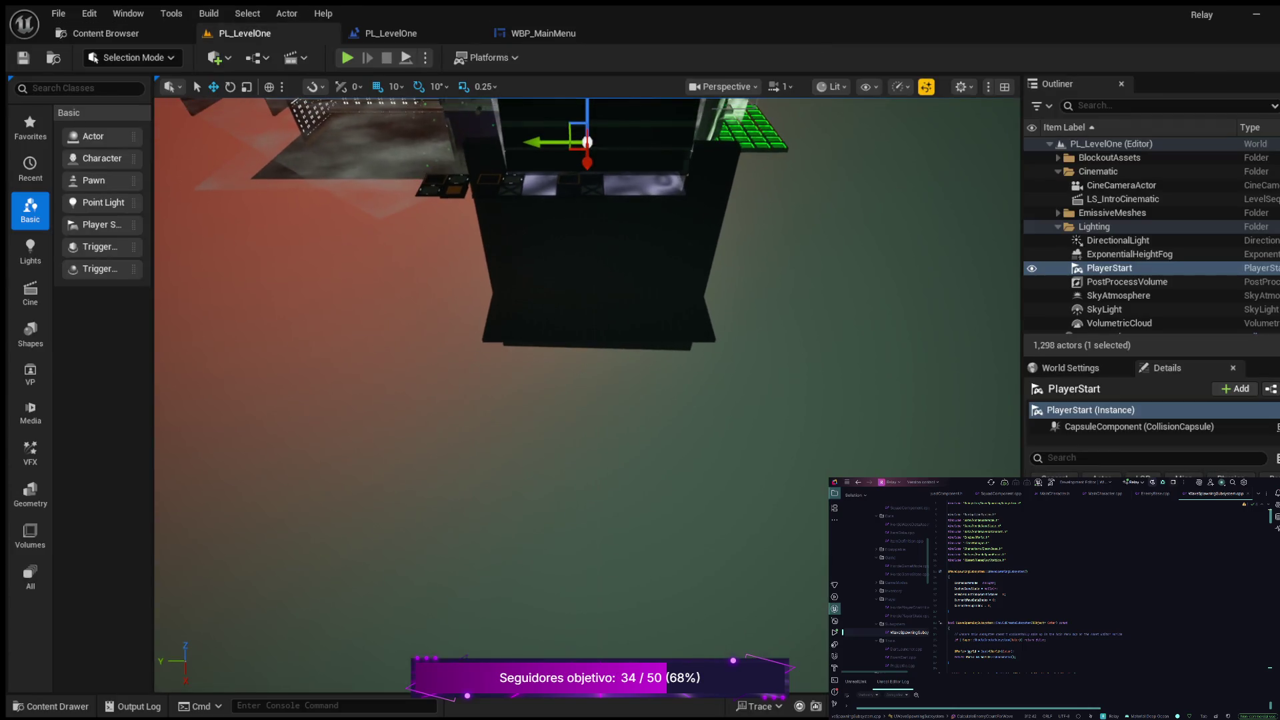
key("f")
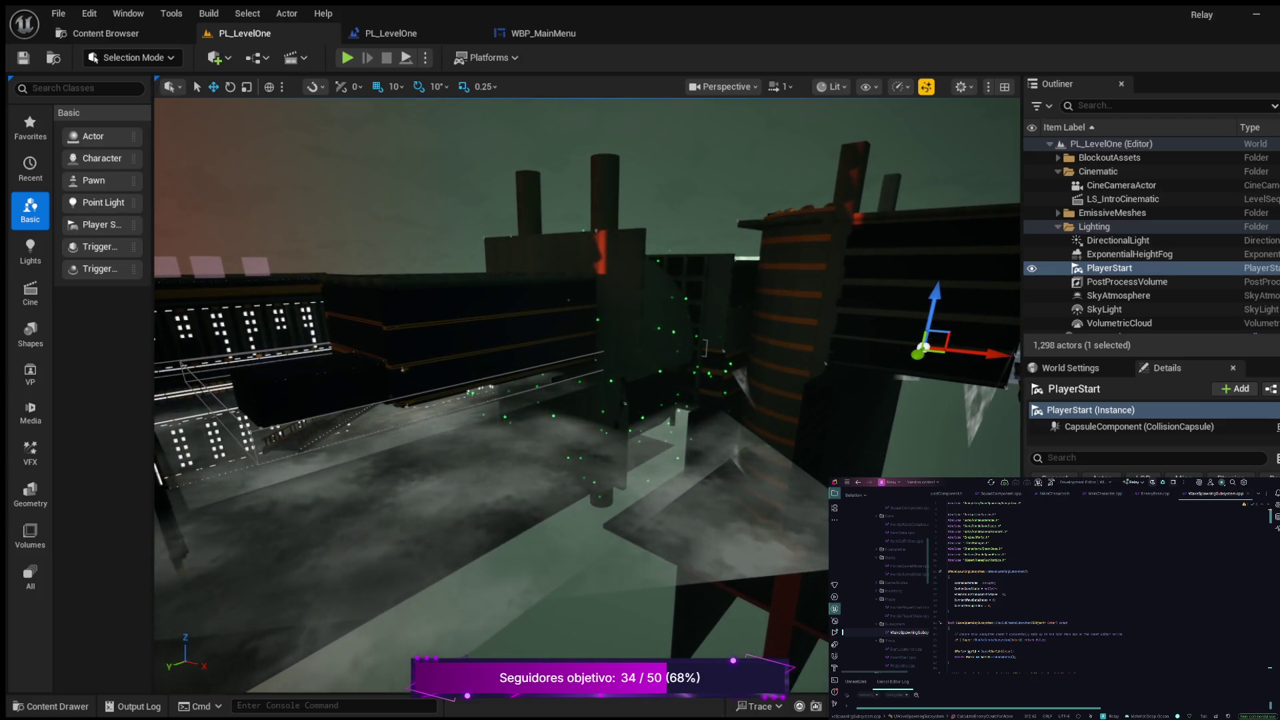
key("Escape")
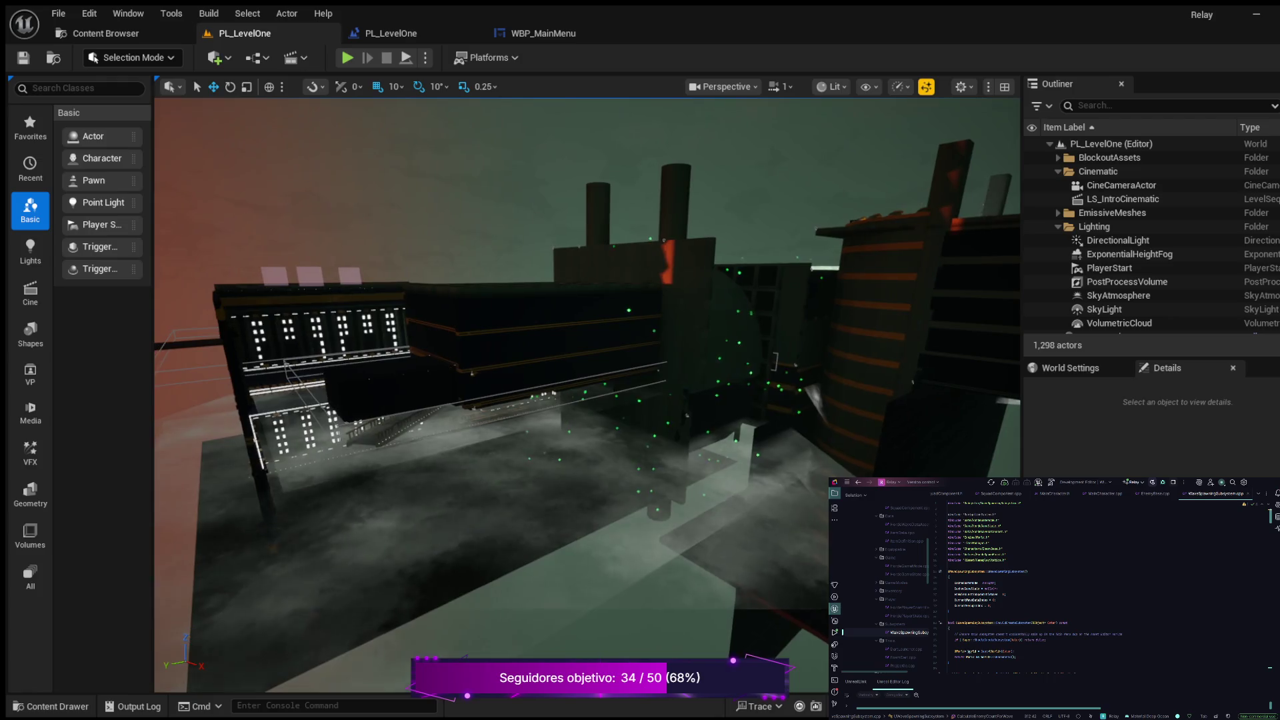